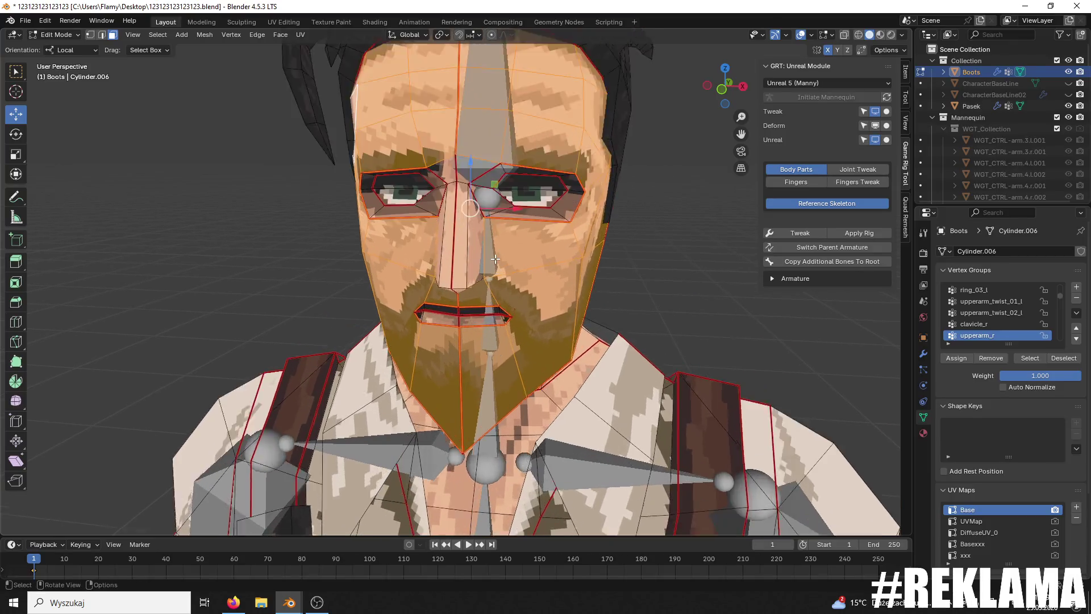
Step: Select the nose faces and the upper-lip and mouth-corner faces
{"action": "mouse_move", "coordinate": [570, 148]}
{"action": "middle_mouse_down"}
{"action": "mouse_move", "coordinate": [396, 259]}
{"action": "mouse_move", "coordinate": [534, 155]}
{"action": "middle_mouse_up"}
{"action": "left_click", "coordinate": [397, 259], "text": "shift"}
{"action": "left_click", "coordinate": [567, 149], "text": "shift"}
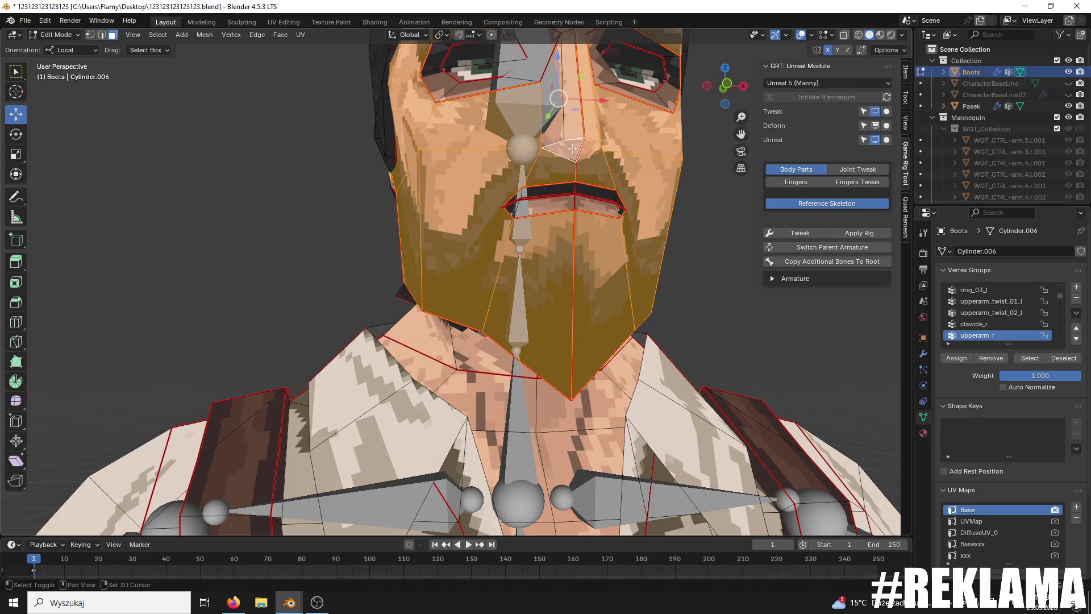
{"action": "left_click", "coordinate": [555, 212], "text": "shift"}
{"action": "middle_click_drag", "start_coordinate": [555, 212], "coordinate": [513, 225]}
{"action": "left_click", "coordinate": [513, 225], "text": "shift"}
{"action": "left_click", "coordinate": [430, 224], "text": "shift"}
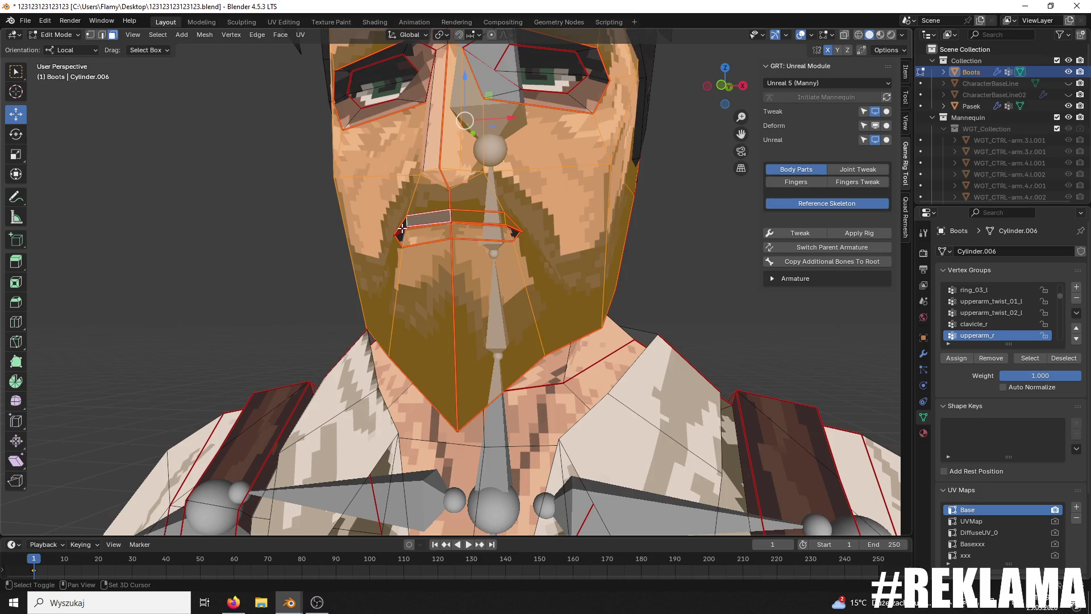
{"action": "left_click", "coordinate": [402, 228], "text": "shift"}
{"action": "left_click", "coordinate": [513, 233], "text": "shift"}
Step: Add the cheek, nose-bridge and right-eye faces to the selection
{"action": "mouse_move", "coordinate": [513, 233]}
{"action": "middle_mouse_down"}
{"action": "mouse_move", "coordinate": [535, 305]}
{"action": "mouse_move", "coordinate": [632, 267]}
{"action": "middle_mouse_up"}
{"action": "left_click", "coordinate": [632, 267], "text": "shift"}
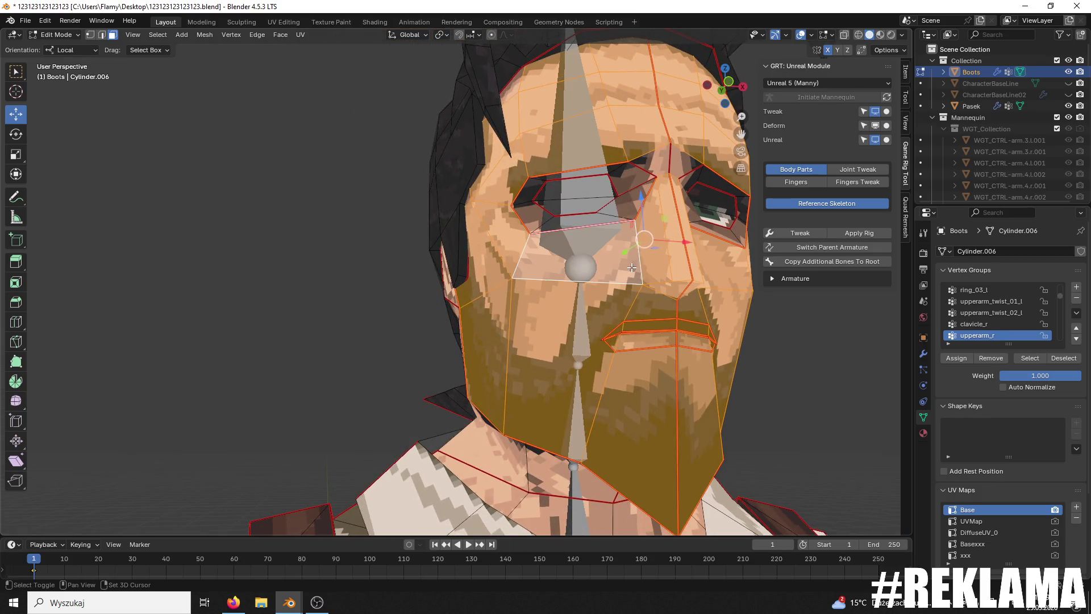
{"action": "left_click", "coordinate": [652, 172], "text": "shift"}
{"action": "left_click", "coordinate": [696, 171], "text": "shift"}
{"action": "left_click", "coordinate": [733, 193], "text": "shift"}
{"action": "left_click", "coordinate": [726, 235], "text": "shift"}
Step: Add the faces around the left eye, including its upper face and corners
{"action": "middle_click_drag", "start_coordinate": [699, 214], "coordinate": [648, 223]}
{"action": "left_click", "coordinate": [478, 266], "text": "shift"}
{"action": "left_click", "coordinate": [480, 250], "text": "shift"}
{"action": "left_click", "coordinate": [459, 227], "text": "shift"}
{"action": "left_click", "coordinate": [514, 231], "text": "shift"}
{"action": "left_click", "coordinate": [440, 261], "text": "shift"}
Step: Orbit to the side of the head and add two jaw faces
{"action": "mouse_move", "coordinate": [505, 227]}
{"action": "middle_mouse_down"}
{"action": "mouse_move", "coordinate": [628, 273]}
{"action": "mouse_move", "coordinate": [512, 350]}
{"action": "mouse_move", "coordinate": [513, 229]}
{"action": "mouse_move", "coordinate": [535, 320]}
{"action": "mouse_move", "coordinate": [474, 338]}
{"action": "mouse_move", "coordinate": [476, 388]}
{"action": "middle_mouse_up"}
{"action": "scroll", "coordinate": [569, 253], "scroll_direction": "down", "scroll_amount": 3}
{"action": "left_click", "coordinate": [512, 351], "text": "shift"}
{"action": "left_click", "coordinate": [534, 321], "text": "shift"}
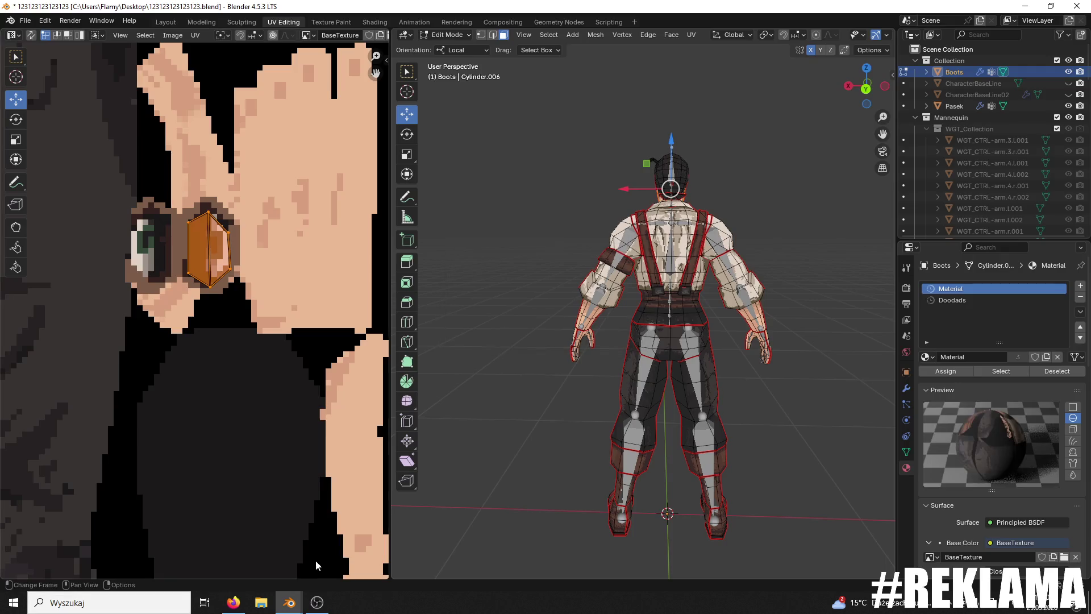
Step: Orbit the character around to the front in the UV Editing layout
{"action": "middle_click_drag", "start_coordinate": [720, 299], "coordinate": [955, 300]}
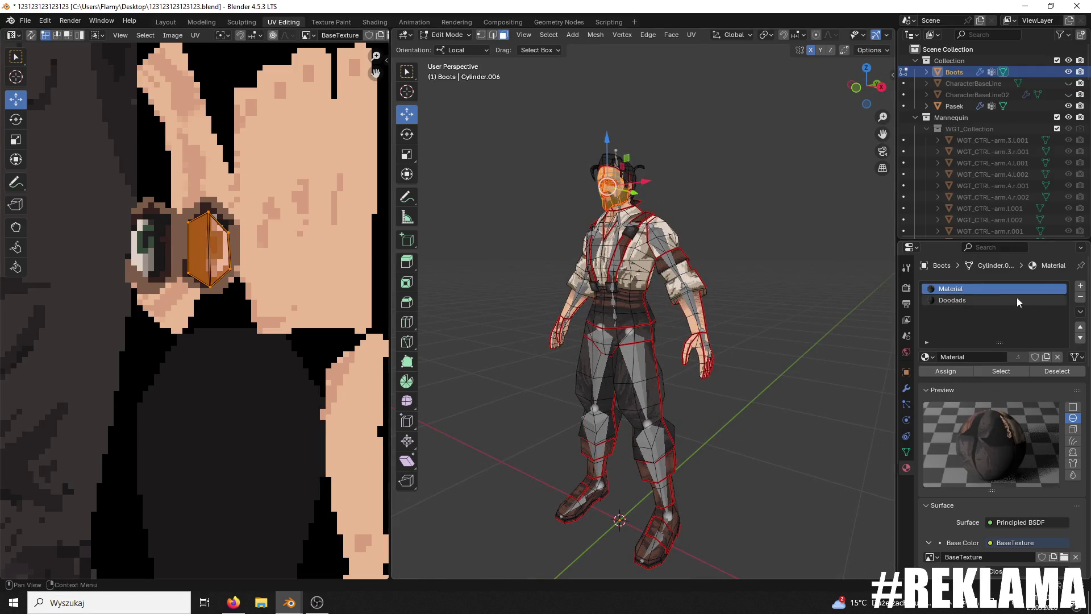
Step: Add a material slot holding a new Material.001, then browse files for a texture
{"action": "left_click", "coordinate": [1080, 286]}
{"action": "left_click", "coordinate": [944, 357]}
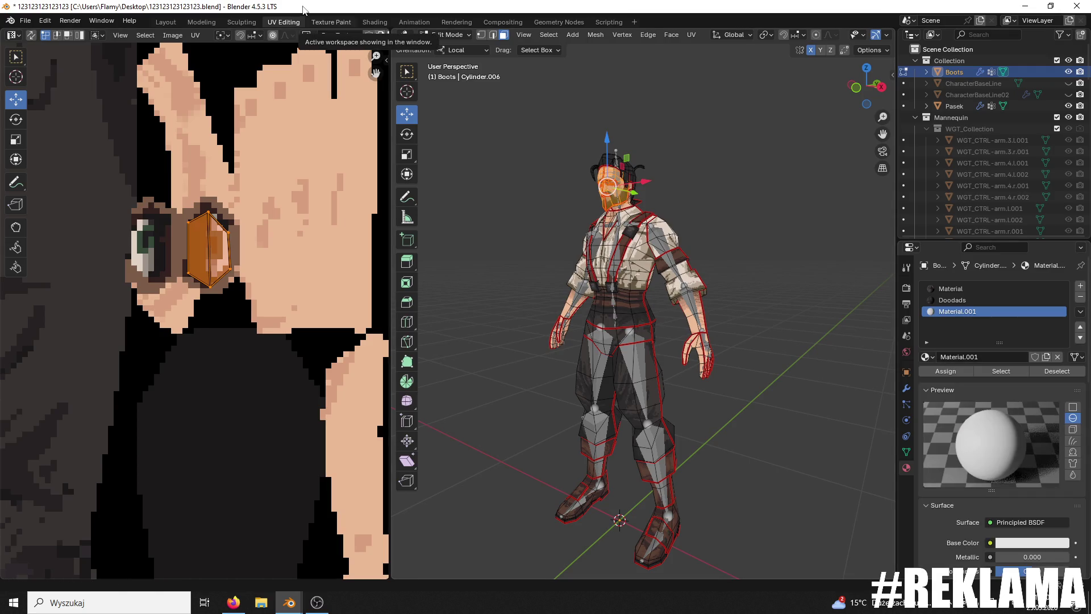
{"action": "key", "text": "super+e"}
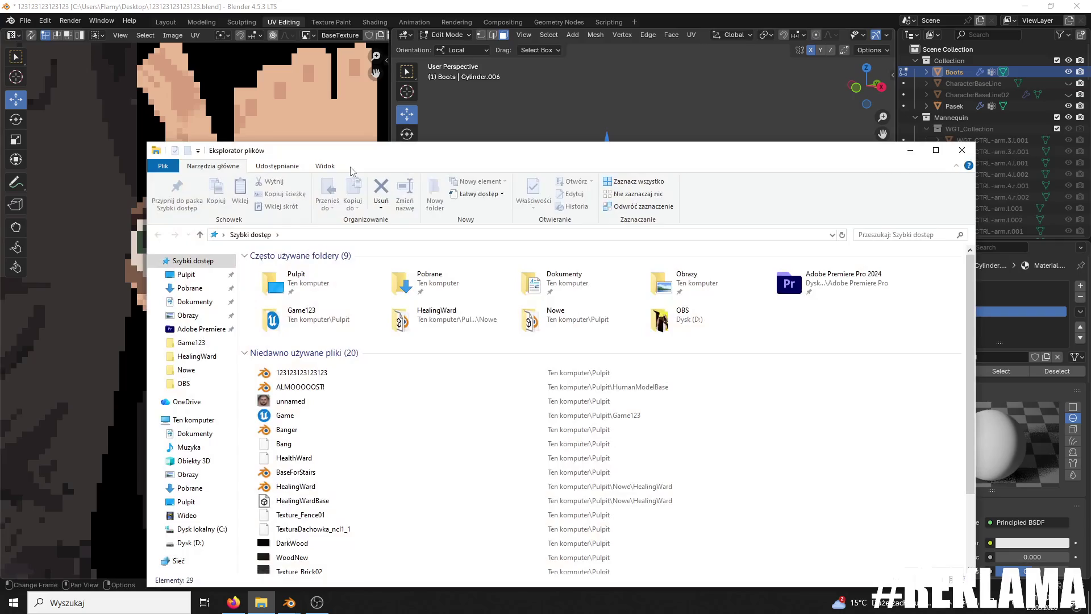
{"action": "left_click_drag", "start_coordinate": [353, 151], "coordinate": [1090, 170]}
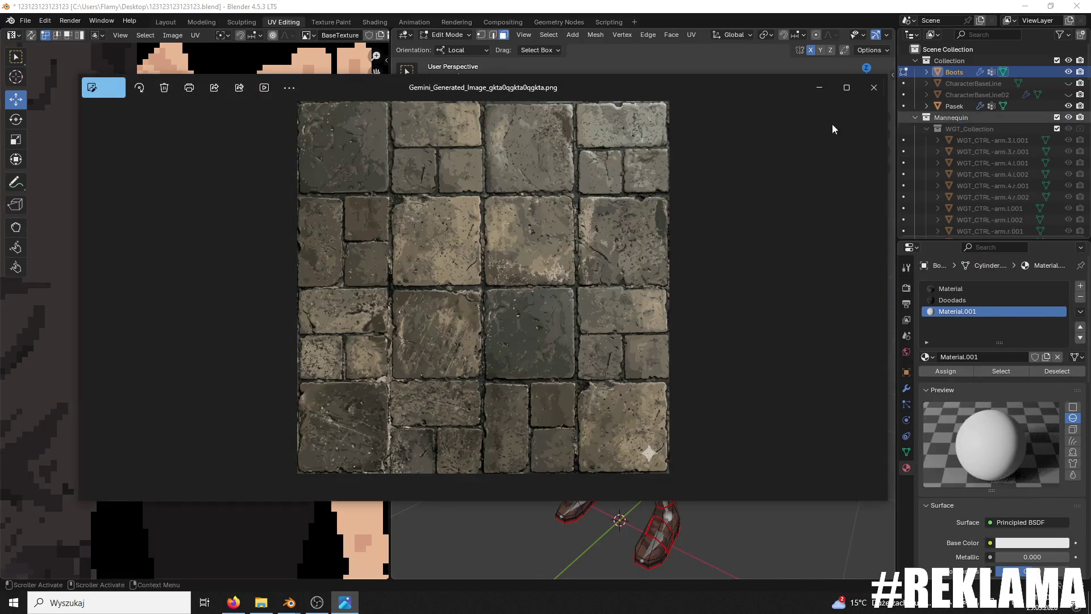
Step: Close the texture previews, switch to a back view, and minimise Blender
{"action": "left_click", "coordinate": [876, 85]}
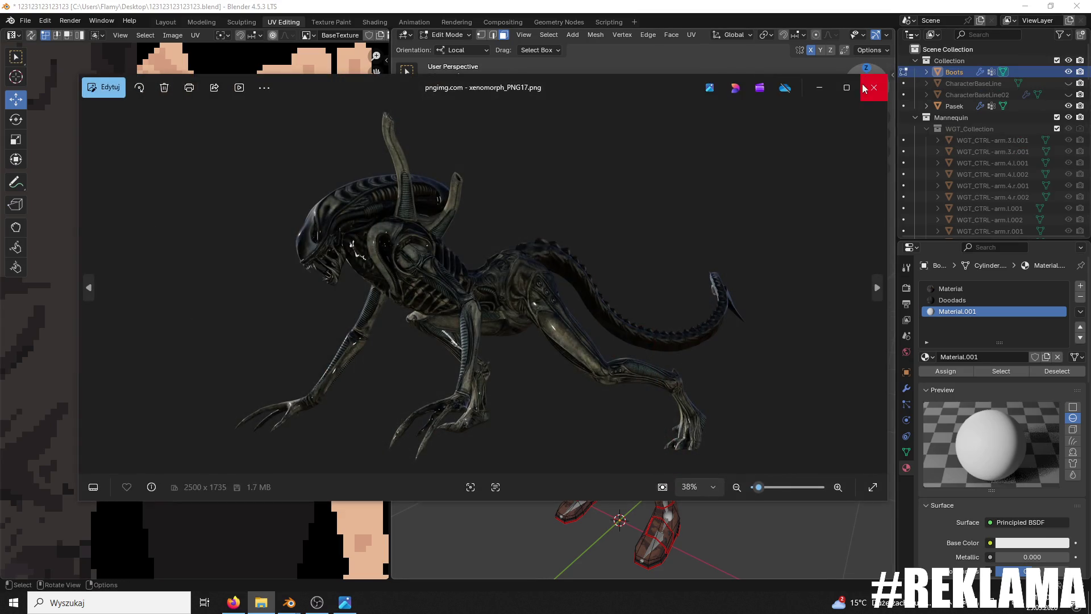
{"action": "left_click", "coordinate": [863, 88]}
{"action": "key", "text": "ctrl+KP_1"}
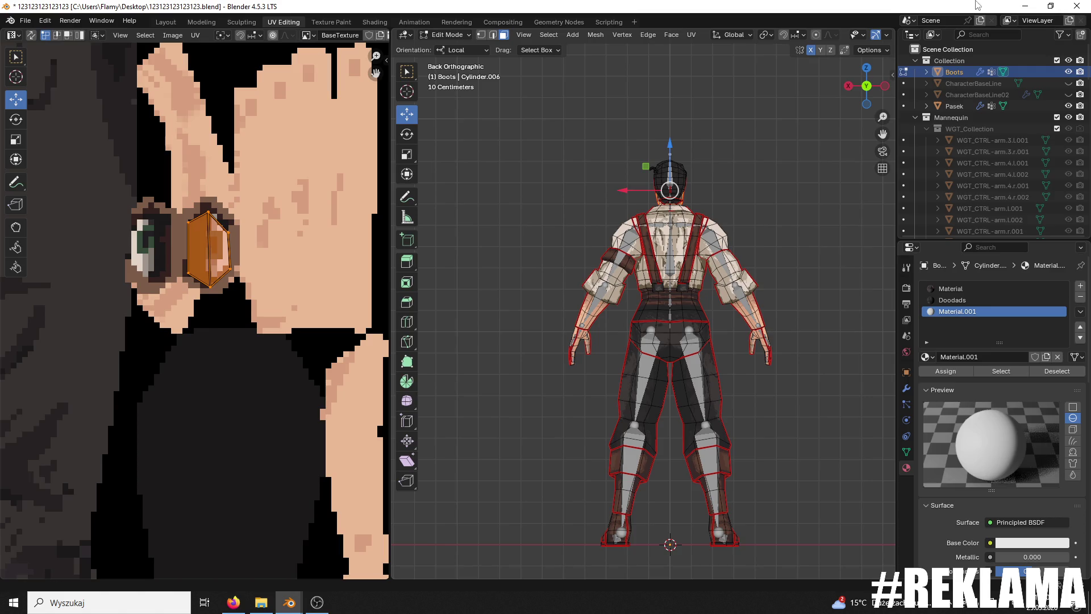
{"action": "left_click", "coordinate": [1024, 6]}
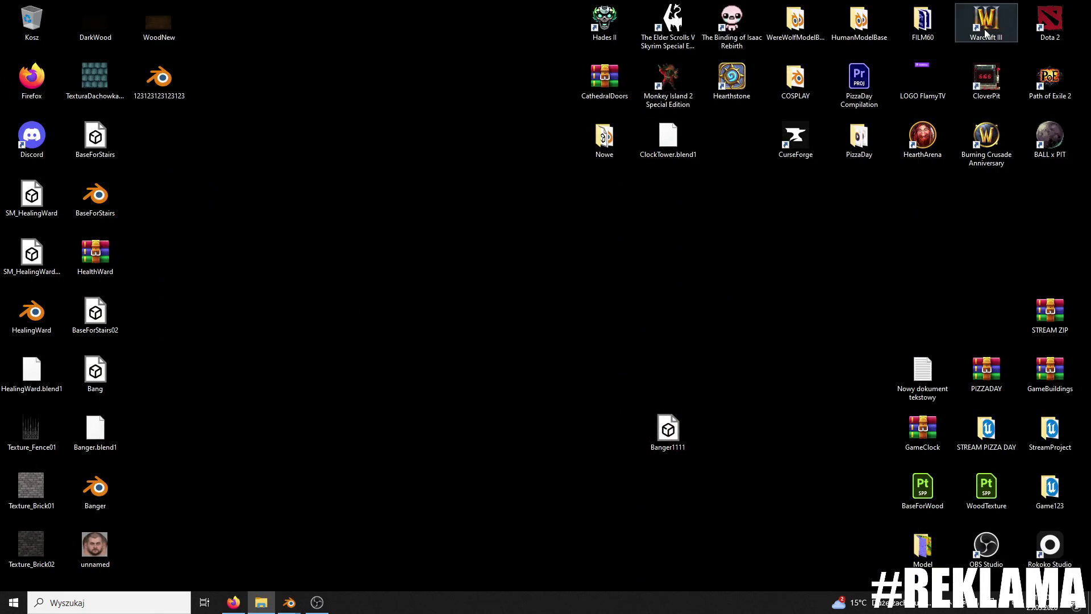
Step: Open the unnamed face photo in Paint and scroll through it
{"action": "right_click", "coordinate": [101, 549]}
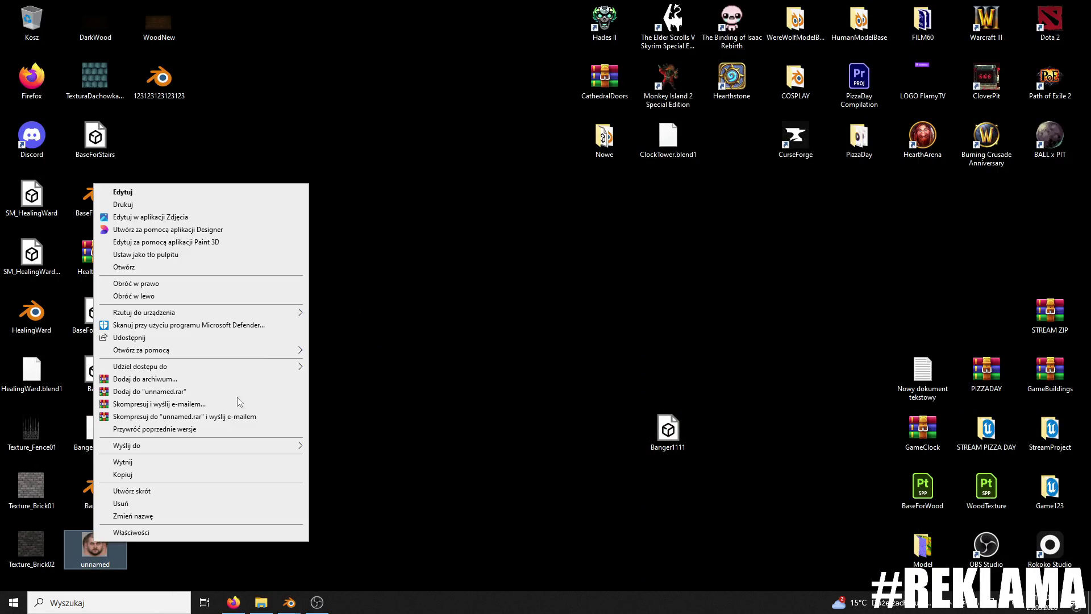
{"action": "mouse_move", "coordinate": [287, 350]}
{"action": "left_click", "coordinate": [332, 349]}
{"action": "scroll", "coordinate": [618, 296], "scroll_direction": "up", "scroll_amount": 3}
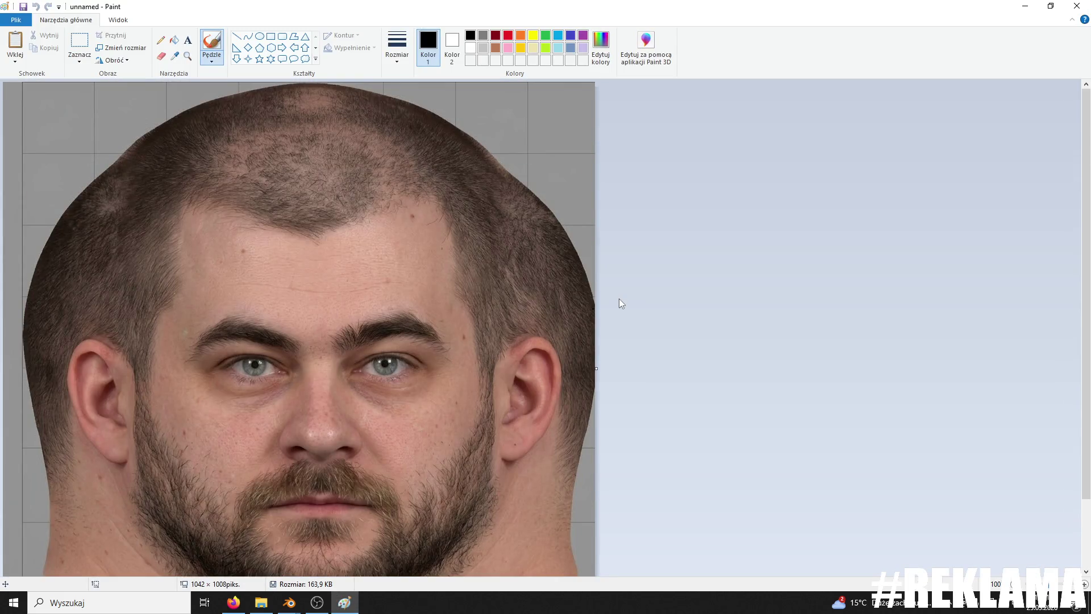
{"action": "scroll", "coordinate": [619, 298], "scroll_direction": "down", "scroll_amount": 3}
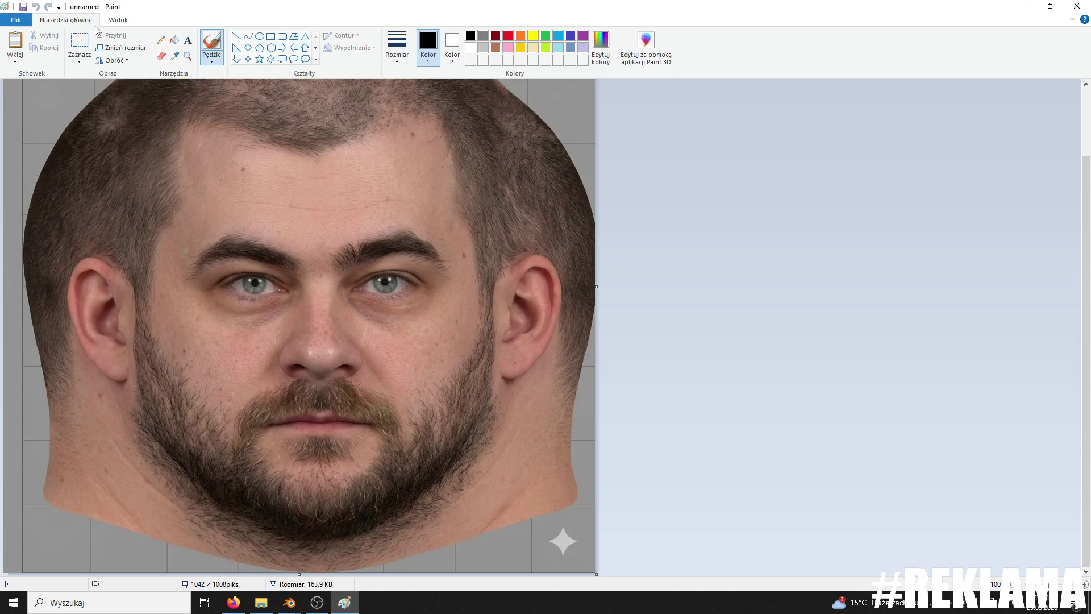
{"action": "left_click", "coordinate": [80, 46]}
{"action": "scroll", "coordinate": [635, 340], "scroll_direction": "up", "scroll_amount": 3}
Step: Minimise Paint and bring the UV Editing Blender window forward
{"action": "left_click", "coordinate": [1026, 7]}
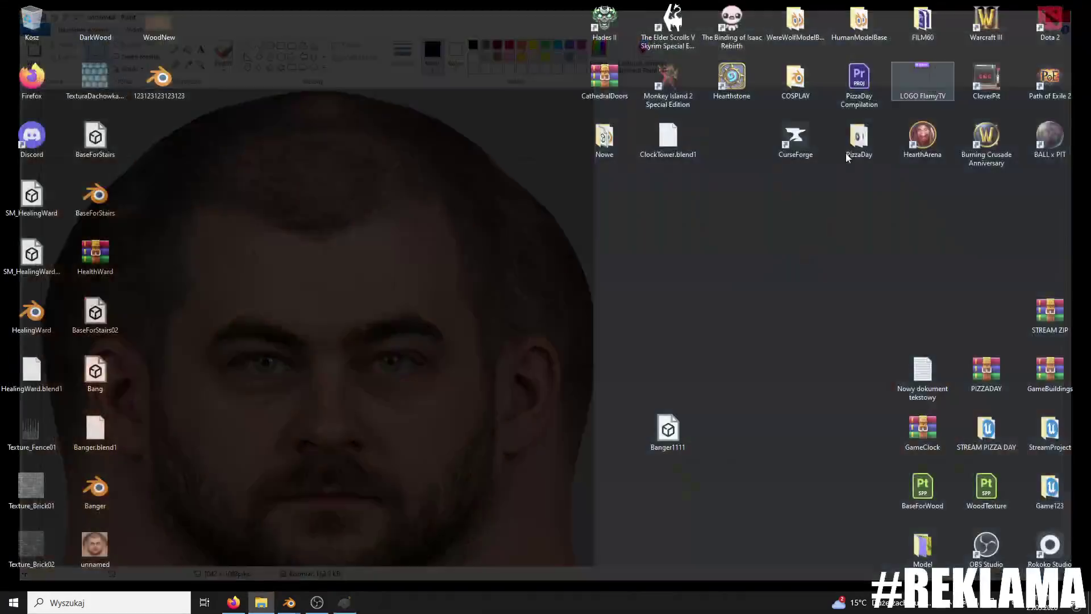
{"action": "mouse_move", "coordinate": [306, 605]}
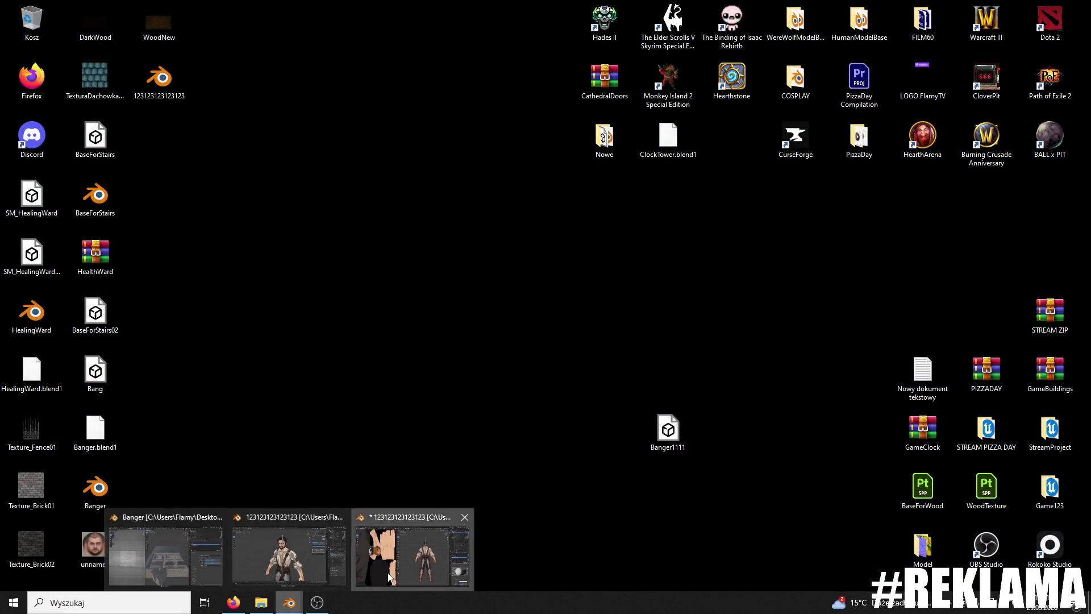
{"action": "left_click", "coordinate": [412, 554]}
Step: Return to the UV Editing Blender window and zoom in on an angled front view
{"action": "left_click", "coordinate": [251, 576]}
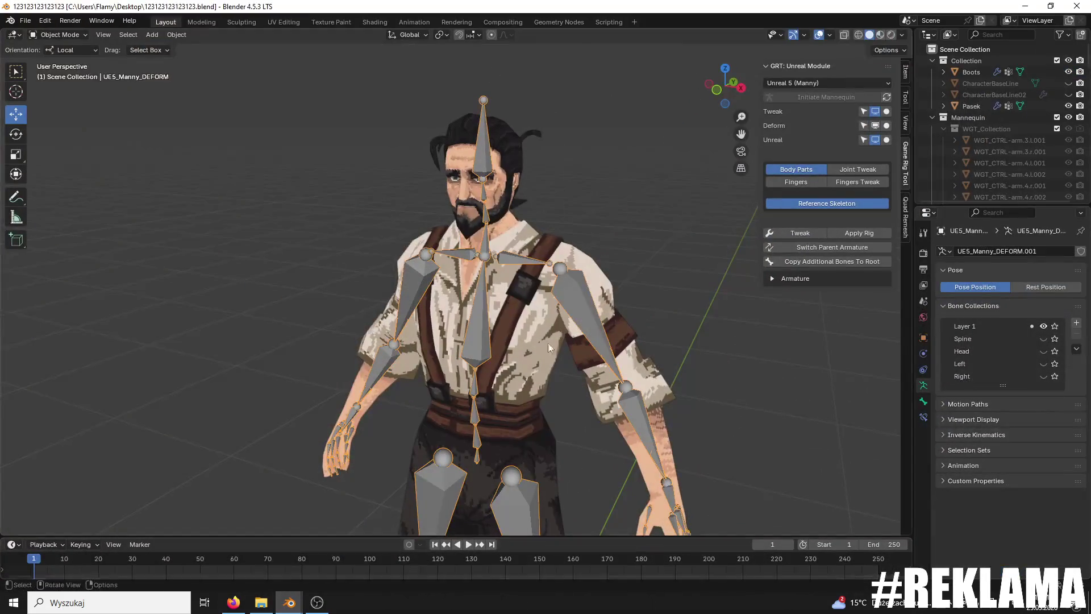
{"action": "key", "text": "alt+Tab"}
{"action": "middle_click_drag", "start_coordinate": [634, 266], "coordinate": [495, 267]}
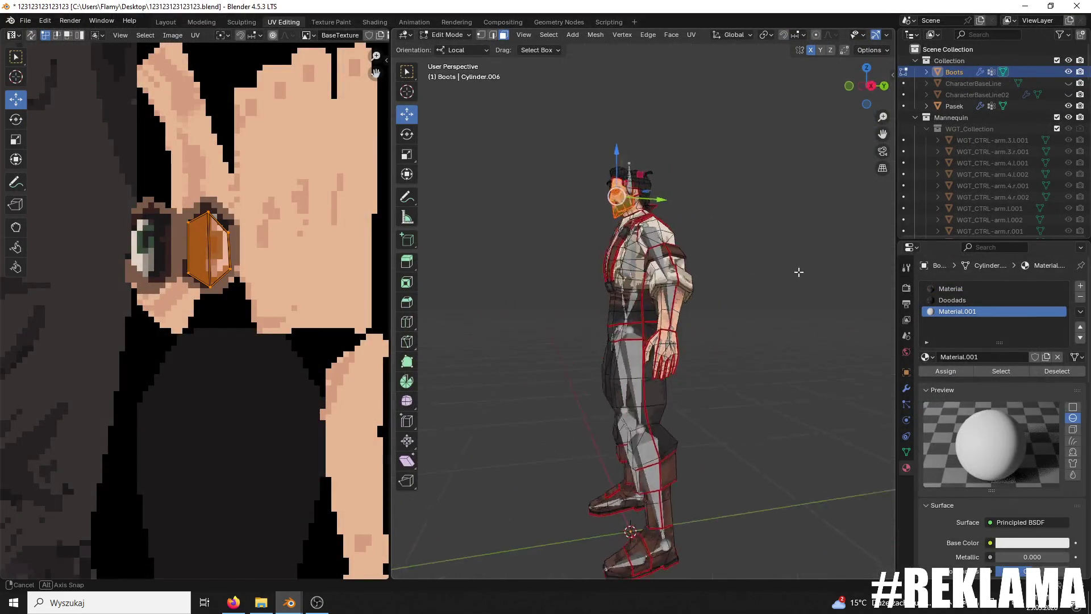
{"action": "scroll", "coordinate": [254, 282], "scroll_direction": "down", "scroll_amount": 3}
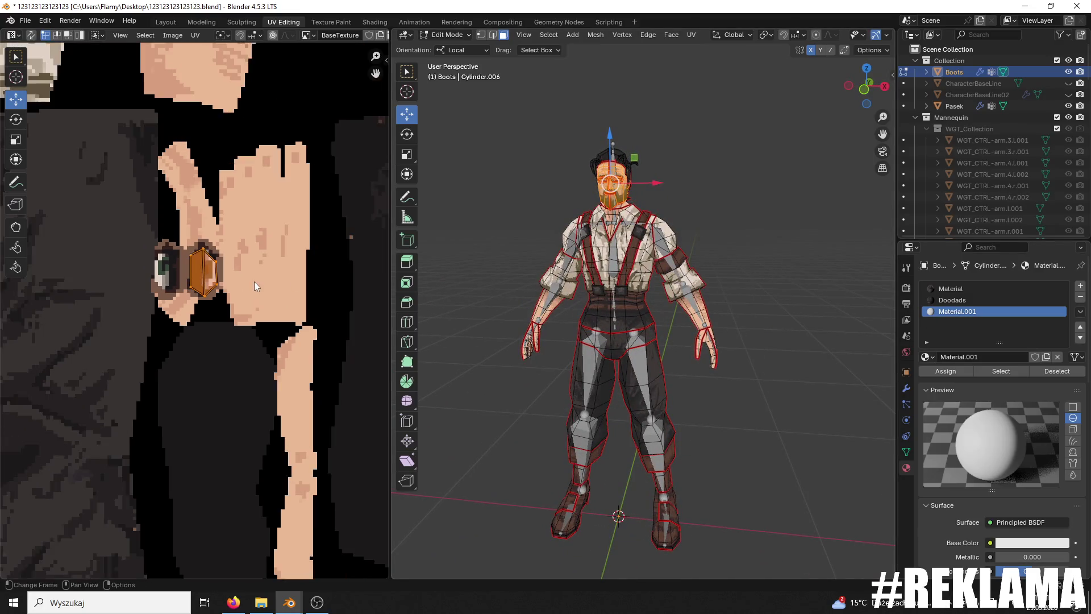
{"action": "scroll", "coordinate": [271, 282], "scroll_direction": "down", "scroll_amount": 3}
{"action": "scroll", "coordinate": [300, 284], "scroll_direction": "down", "scroll_amount": 2}
{"action": "scroll", "coordinate": [296, 288], "scroll_direction": "down", "scroll_amount": 1}
Step: Unwrap the selected facial faces with Angle Based unwrap, running it twice
{"action": "key", "text": "u"}
{"action": "left_click", "coordinate": [296, 284]}
{"action": "scroll", "coordinate": [288, 288], "scroll_direction": "up", "scroll_amount": 3}
{"action": "scroll", "coordinate": [289, 288], "scroll_direction": "down", "scroll_amount": 1}
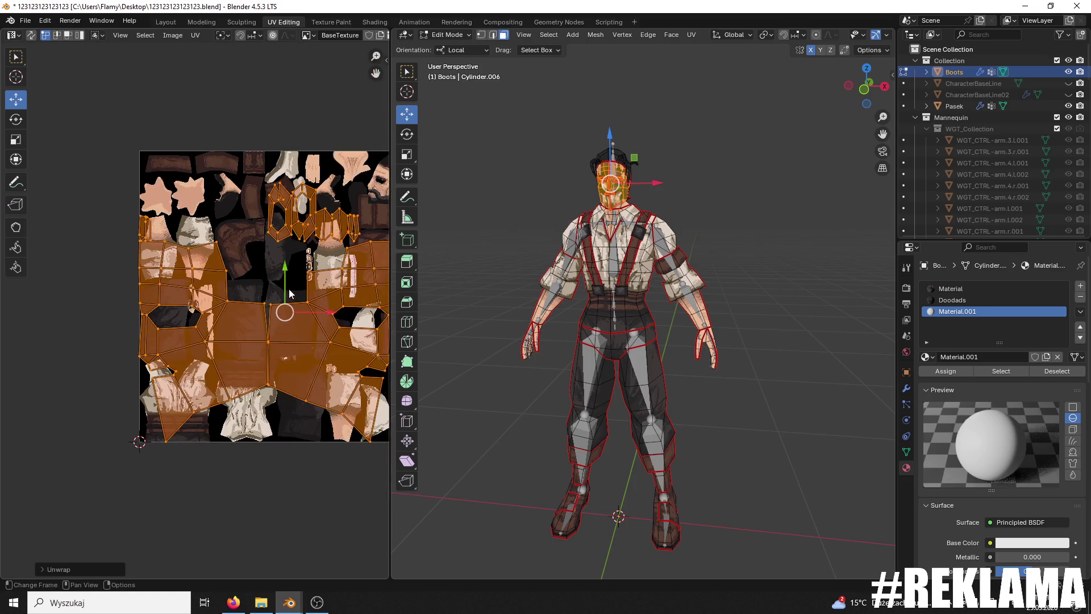
{"action": "scroll", "coordinate": [289, 289], "scroll_direction": "down", "scroll_amount": 1}
{"action": "key", "text": "u"}
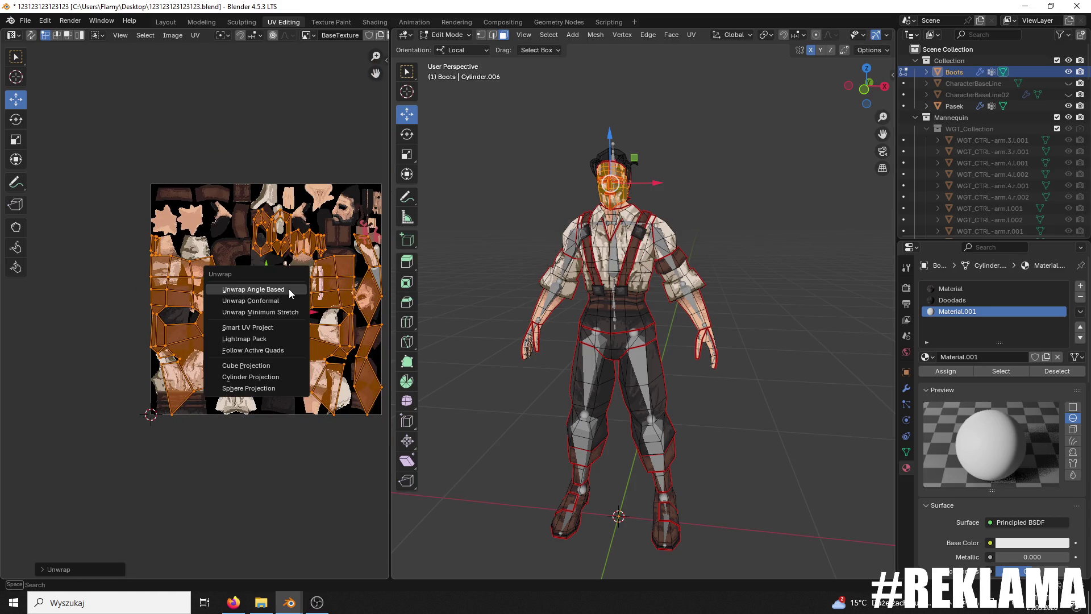
{"action": "left_click", "coordinate": [289, 289]}
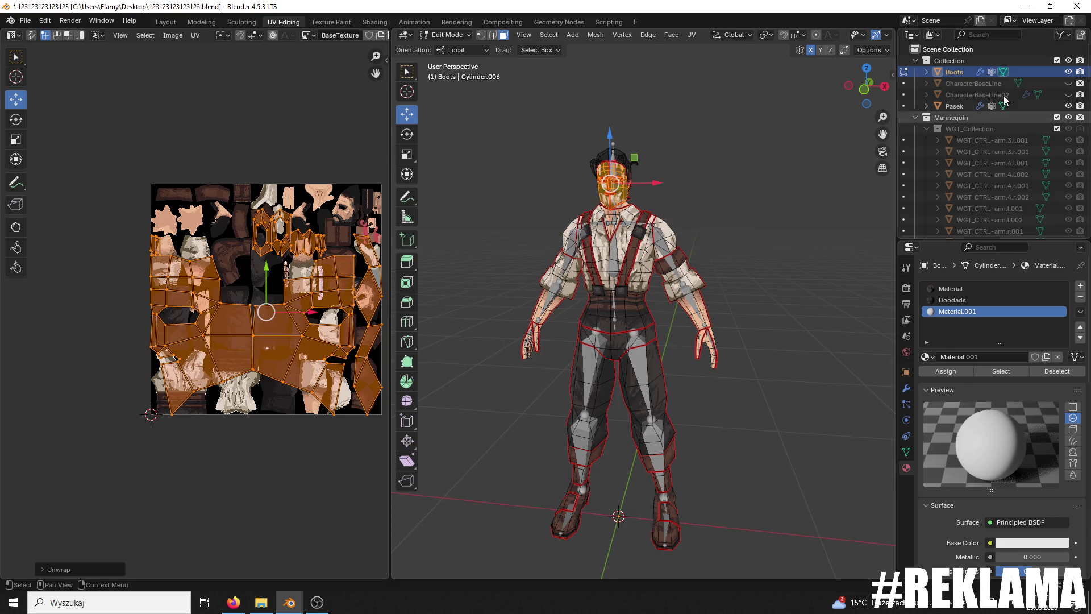
Step: Snap to a straight front view, zoom out, and switch to the Shading workspace
{"action": "left_click", "coordinate": [863, 90]}
{"action": "scroll", "coordinate": [273, 346], "scroll_direction": "up", "scroll_amount": 1}
{"action": "scroll", "coordinate": [273, 346], "scroll_direction": "up", "scroll_amount": 1}
{"action": "scroll", "coordinate": [273, 345], "scroll_direction": "up", "scroll_amount": 1}
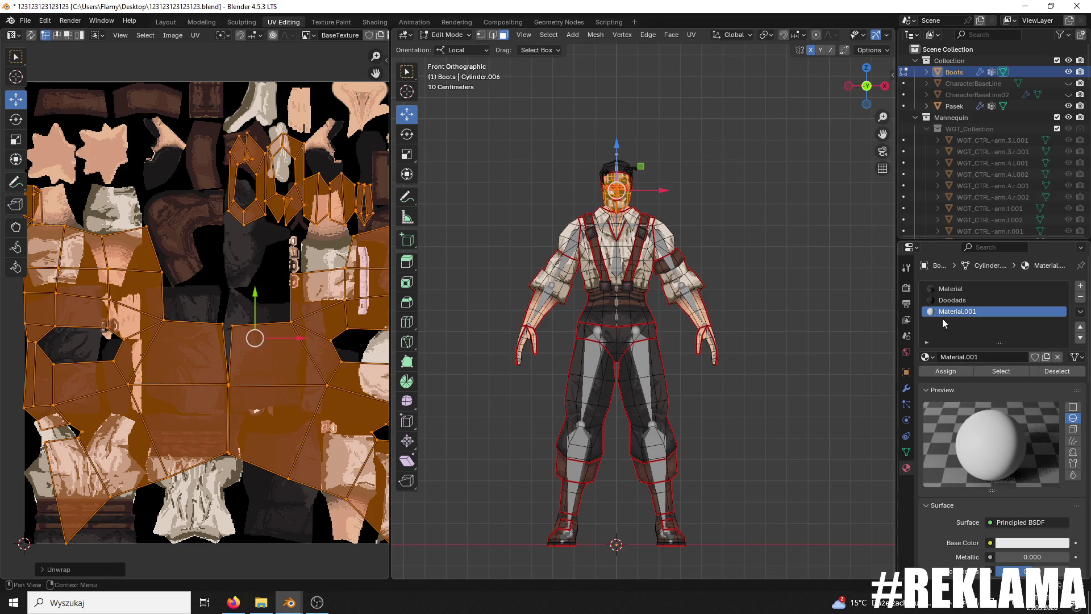
{"action": "left_click", "coordinate": [375, 23]}
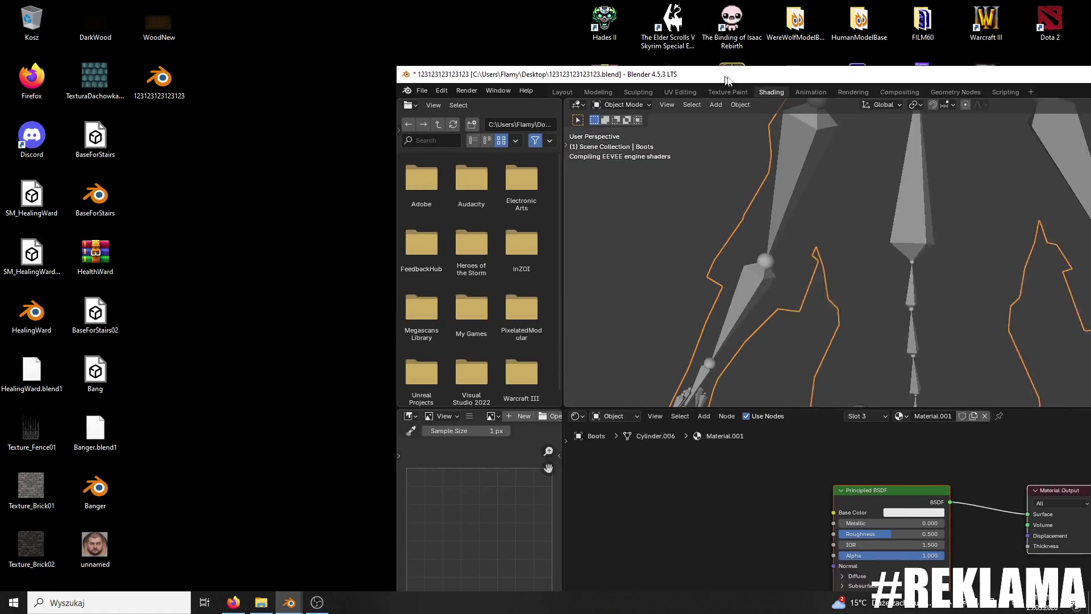
Step: Drag unnamed.jpg from the desktop into the node editor and link Color to Base Color
{"action": "left_click_drag", "start_coordinate": [318, 7], "coordinate": [437, 57]}
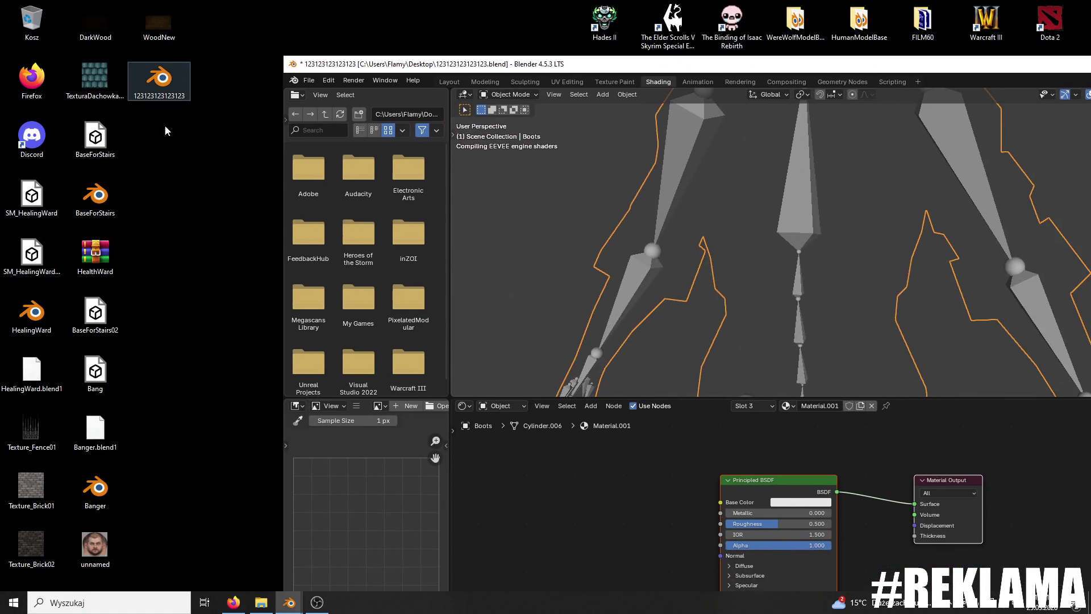
{"action": "left_click_drag", "start_coordinate": [94, 545], "coordinate": [544, 507]}
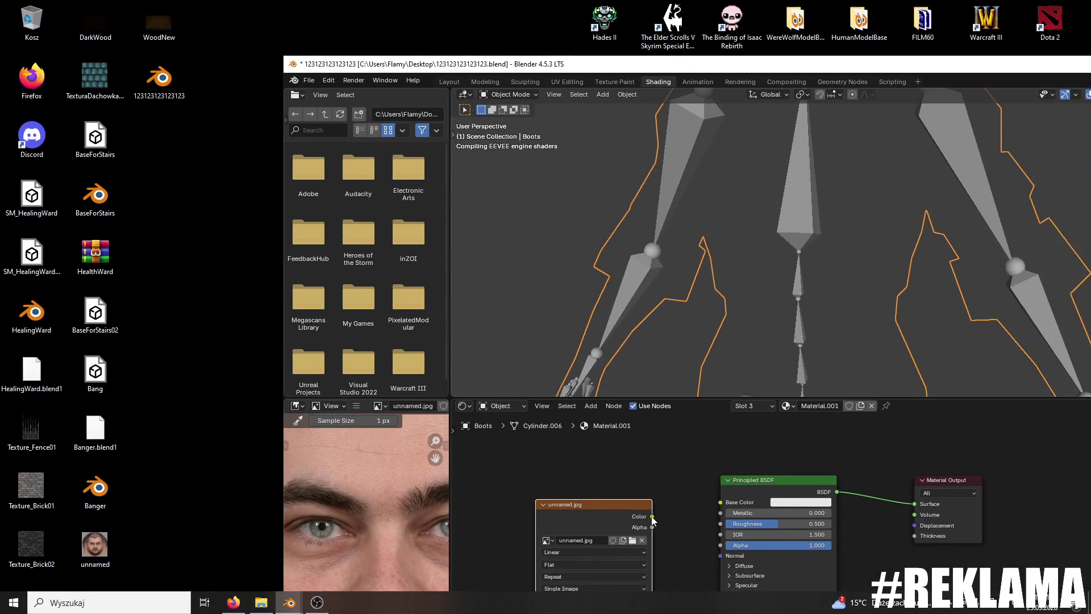
{"action": "left_click_drag", "start_coordinate": [651, 516], "coordinate": [720, 502]}
Step: Maximise Blender, check the material settings, and return to UV Editing
{"action": "double_click", "coordinate": [668, 69]}
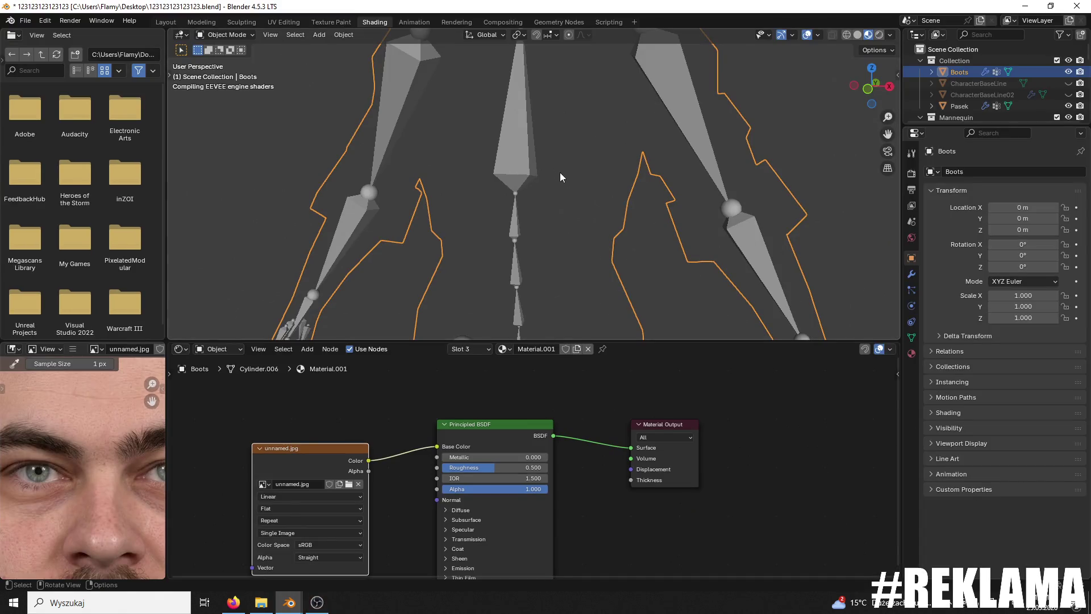
{"action": "left_click", "coordinate": [912, 353]}
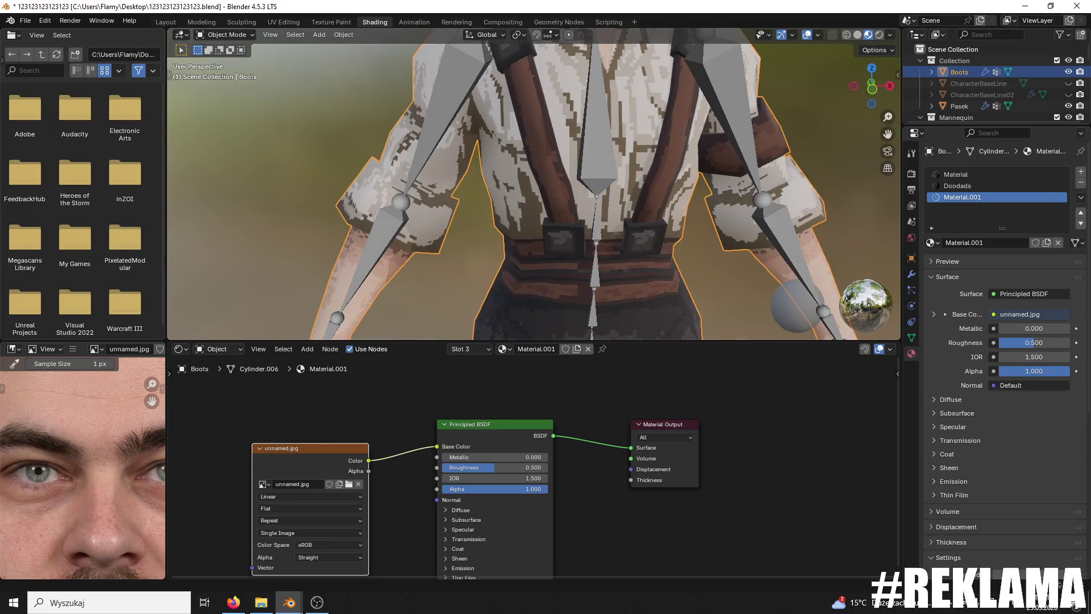
{"action": "mouse_move", "coordinate": [642, 180]}
{"action": "middle_mouse_down"}
{"action": "mouse_move", "coordinate": [588, 37]}
{"action": "mouse_move", "coordinate": [601, 335]}
{"action": "middle_mouse_up"}
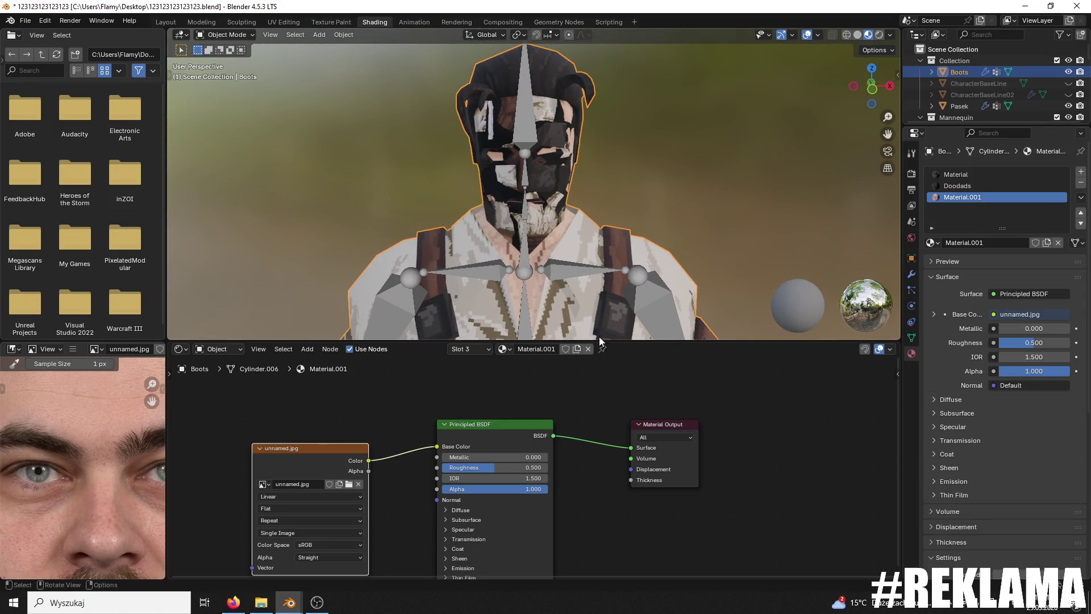
{"action": "left_click", "coordinate": [288, 25]}
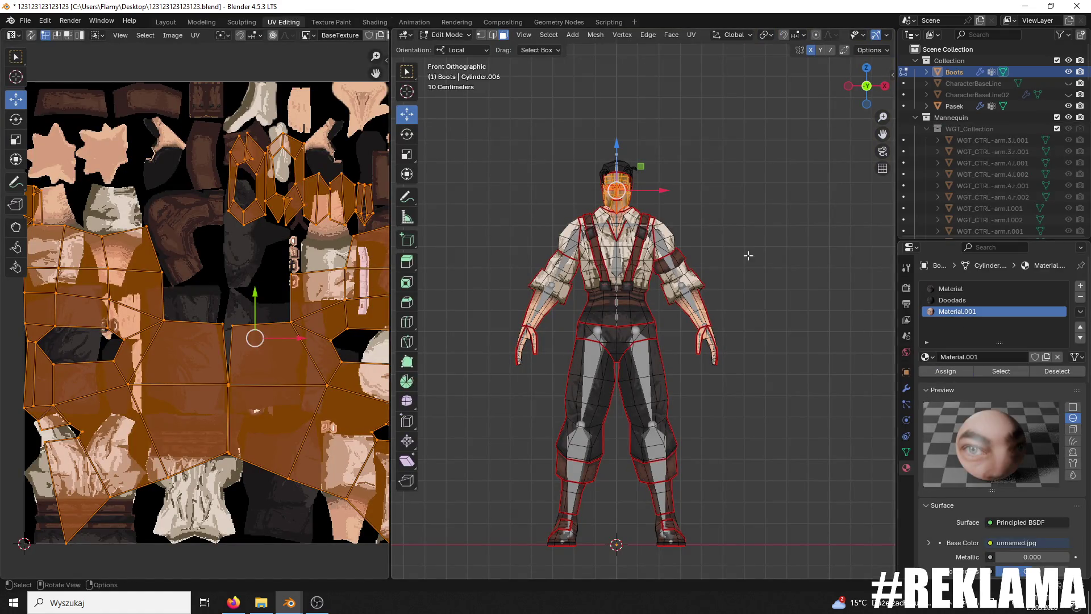
Step: Set unnamed.jpg as the image shown under the UVs
{"action": "middle_click_drag", "start_coordinate": [769, 271], "coordinate": [733, 330]}
{"action": "scroll", "coordinate": [733, 331], "scroll_direction": "up", "scroll_amount": 4}
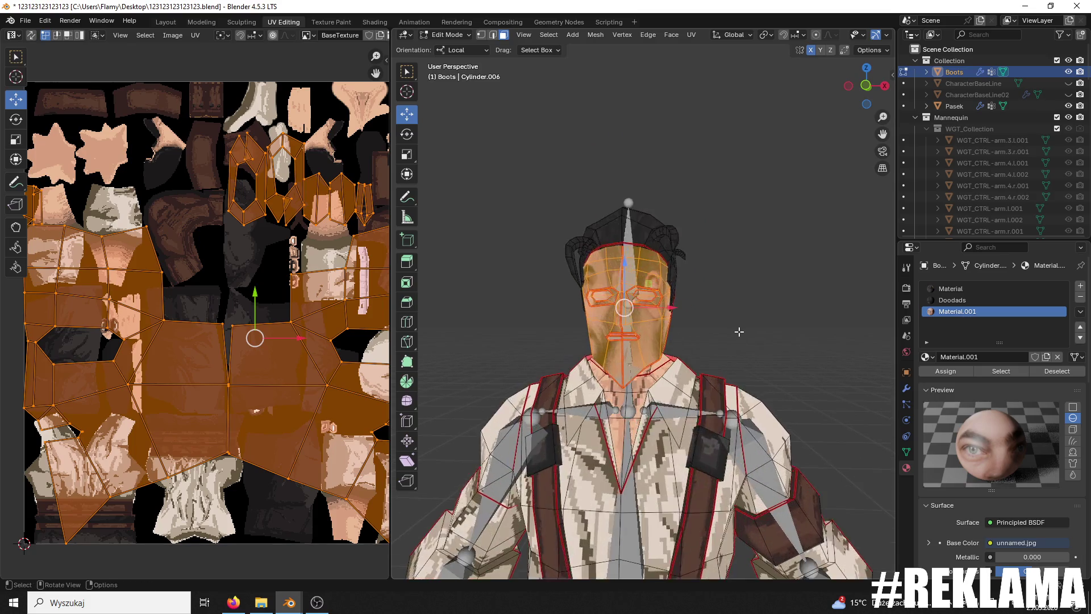
{"action": "scroll", "coordinate": [736, 331], "scroll_direction": "up", "scroll_amount": 4}
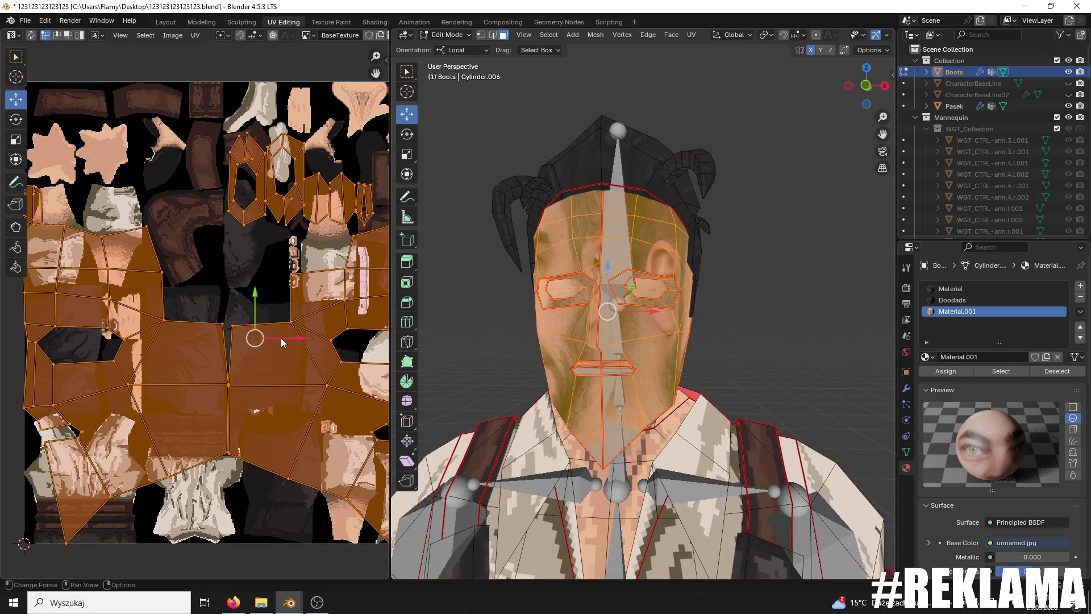
{"action": "left_click", "coordinate": [321, 36]}
{"action": "key", "text": "Escape"}
{"action": "left_click", "coordinate": [307, 35]}
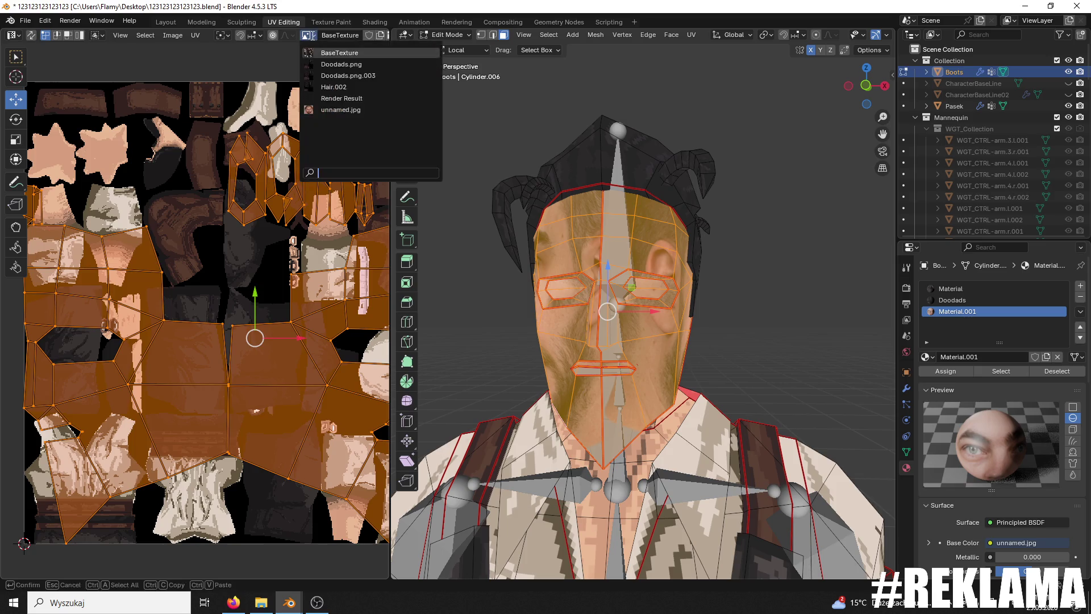
{"action": "left_click", "coordinate": [333, 117]}
Step: Slide the face UV islands left over the photo
{"action": "scroll", "coordinate": [252, 322], "scroll_direction": "down", "scroll_amount": 2}
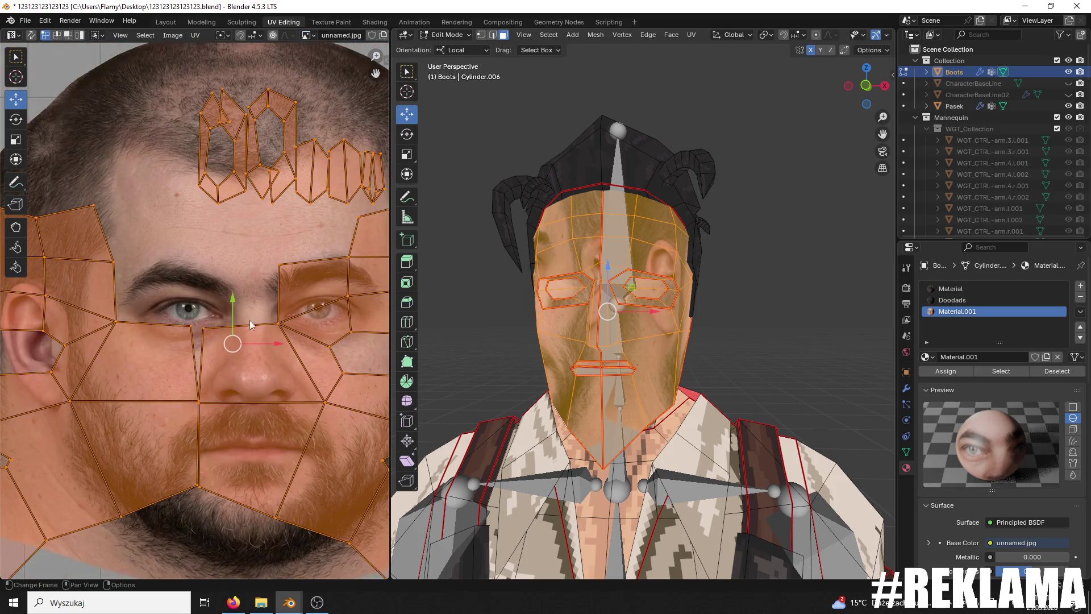
{"action": "left_click_drag", "start_coordinate": [277, 348], "coordinate": [238, 320]}
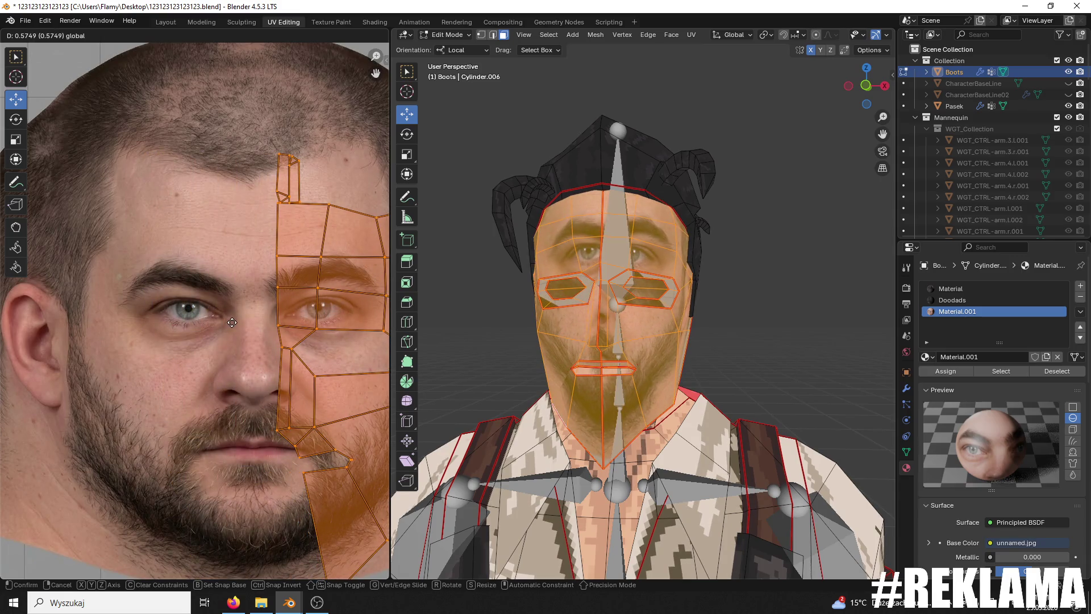
{"action": "left_click_drag", "start_coordinate": [239, 320], "coordinate": [231, 319]}
{"action": "left_click", "coordinate": [196, 312]}
Step: Select all UV islands and shift them up and slightly left over the face
{"action": "scroll", "coordinate": [334, 304], "scroll_direction": "down", "scroll_amount": 3}
{"action": "key", "text": "a"}
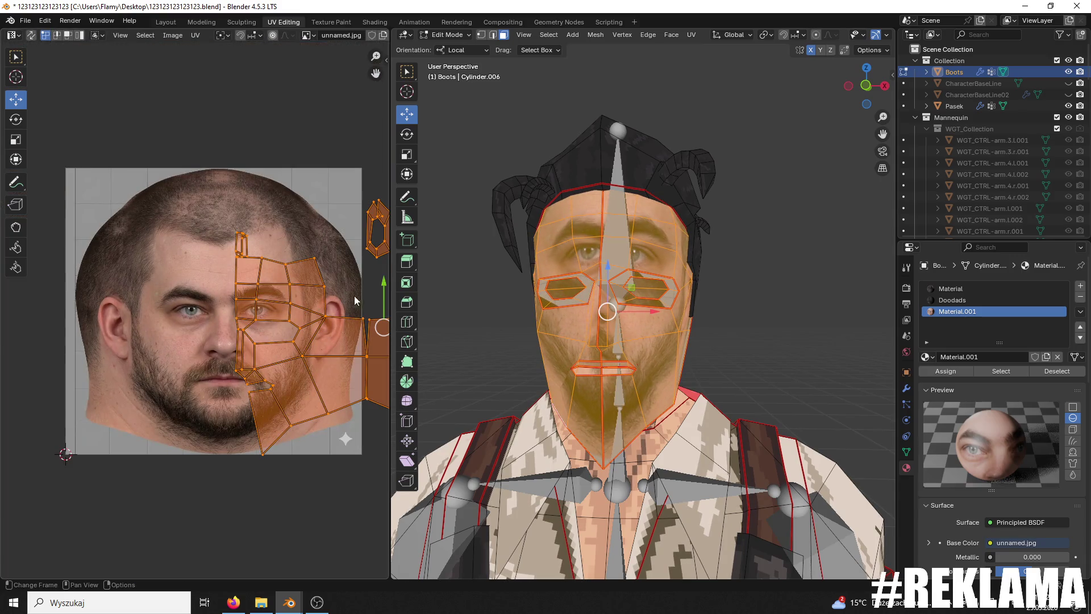
{"action": "left_click_drag", "start_coordinate": [381, 290], "coordinate": [374, 262]}
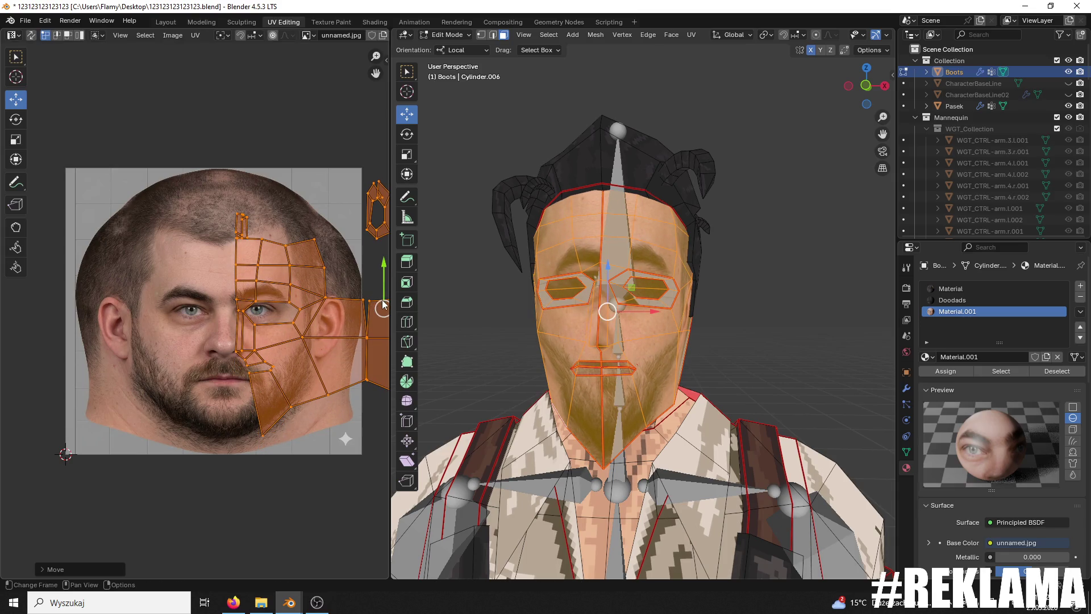
{"action": "scroll", "coordinate": [330, 314], "scroll_direction": "down", "scroll_amount": 1}
{"action": "left_click_drag", "start_coordinate": [378, 310], "coordinate": [364, 308]}
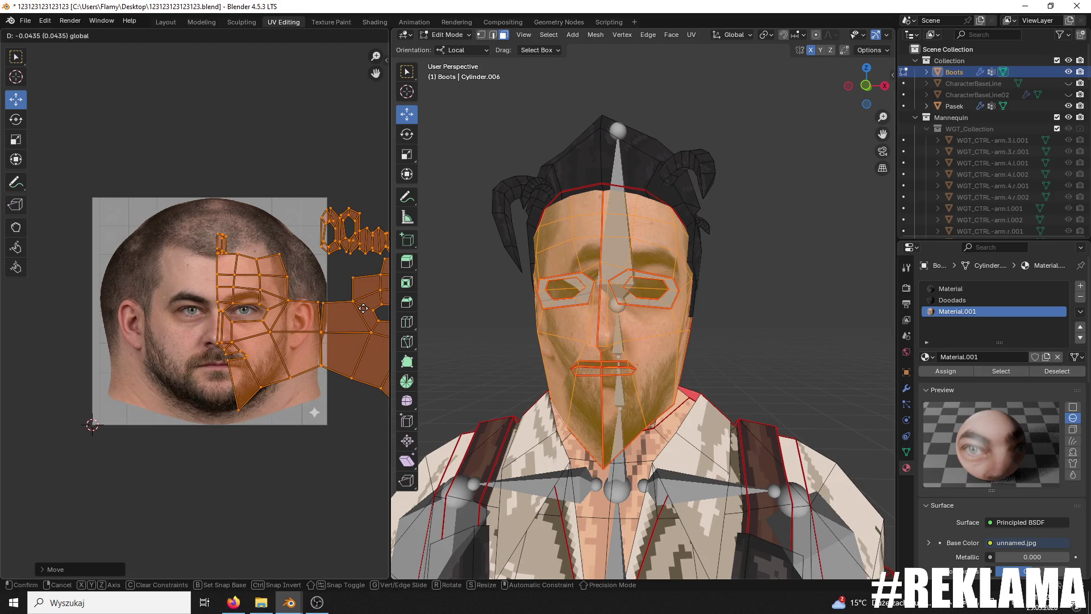
{"action": "left_click", "coordinate": [363, 308]}
{"action": "scroll", "coordinate": [358, 307], "scroll_direction": "down", "scroll_amount": 2}
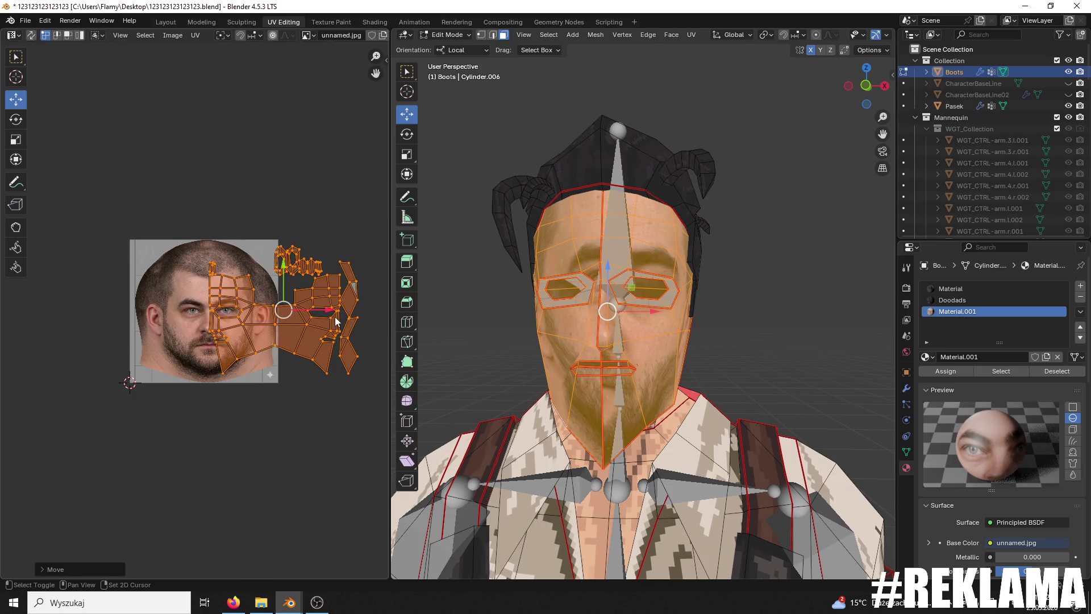
{"action": "scroll", "coordinate": [335, 316], "scroll_direction": "up", "scroll_amount": 3}
{"action": "scroll", "coordinate": [280, 391], "scroll_direction": "right", "scroll_amount": 5}
{"action": "scroll", "coordinate": [281, 391], "scroll_direction": "down", "scroll_amount": 3}
Step: Box-select the side UV islands, shift them right, and adjust single vertices
{"action": "mouse_move", "coordinate": [338, 432]}
{"action": "left_mouse_down"}
{"action": "mouse_move", "coordinate": [124, 142]}
{"action": "mouse_move", "coordinate": [114, 151]}
{"action": "left_mouse_up"}
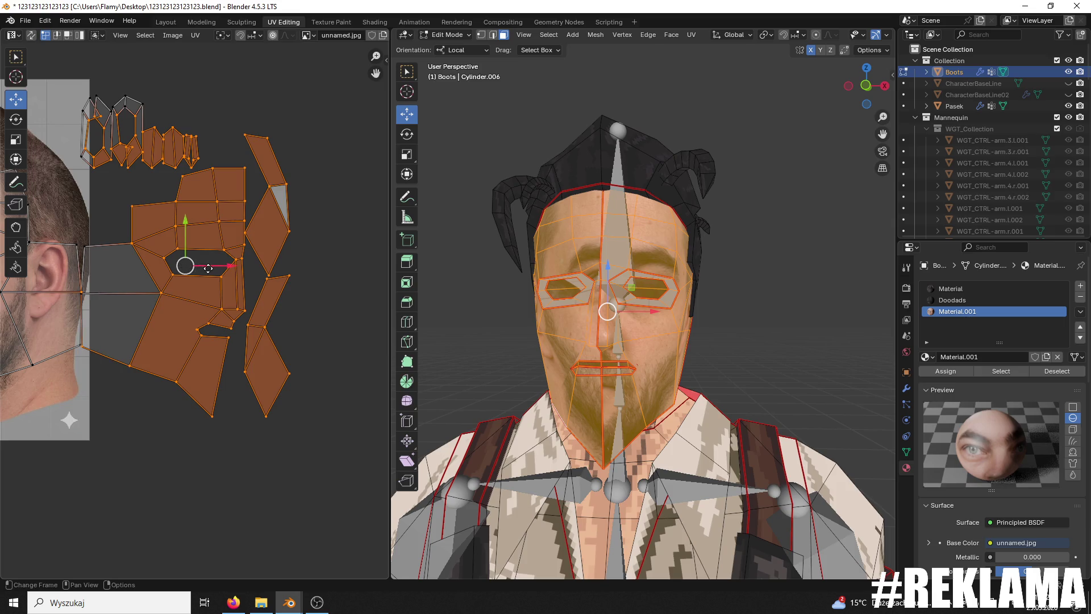
{"action": "left_click_drag", "start_coordinate": [210, 267], "coordinate": [237, 276]}
{"action": "left_click", "coordinate": [106, 292]}
{"action": "left_click_drag", "start_coordinate": [139, 292], "coordinate": [111, 296]}
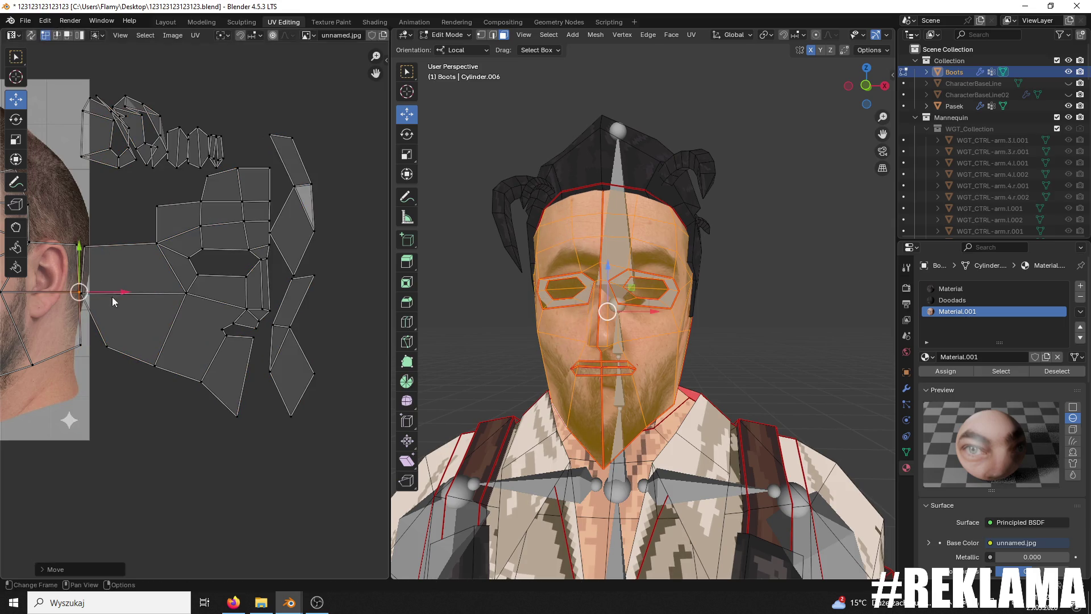
{"action": "left_click", "coordinate": [98, 254], "text": "shift"}
Step: Select the side and scalp islands and move them left across the photo
{"action": "mouse_move", "coordinate": [367, 98]}
{"action": "left_mouse_down"}
{"action": "mouse_move", "coordinate": [158, 407]}
{"action": "mouse_move", "coordinate": [82, 466]}
{"action": "left_mouse_up"}
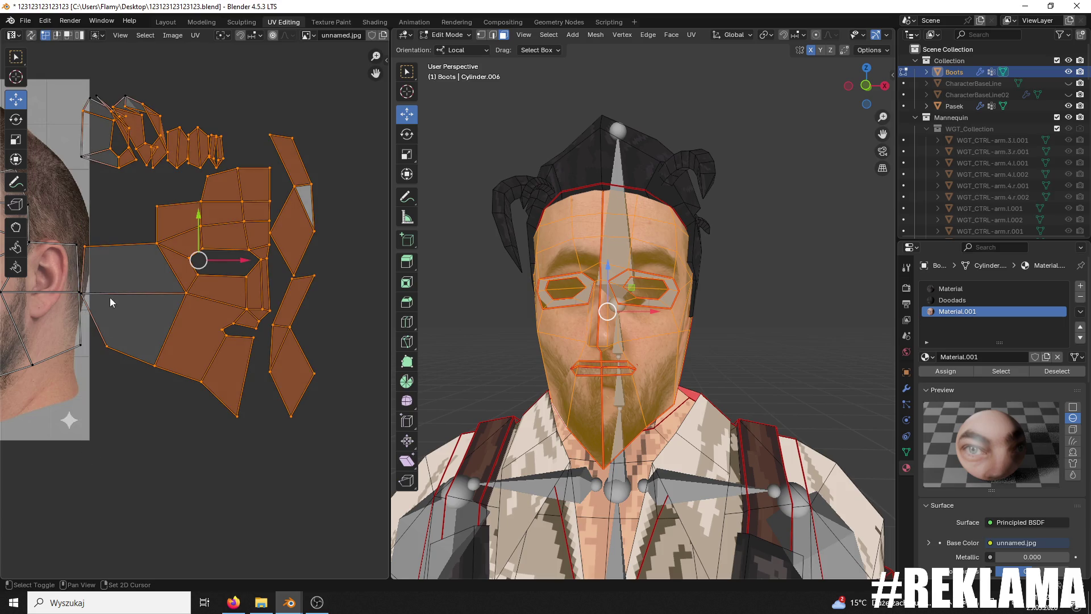
{"action": "left_click", "coordinate": [99, 149], "text": "shift"}
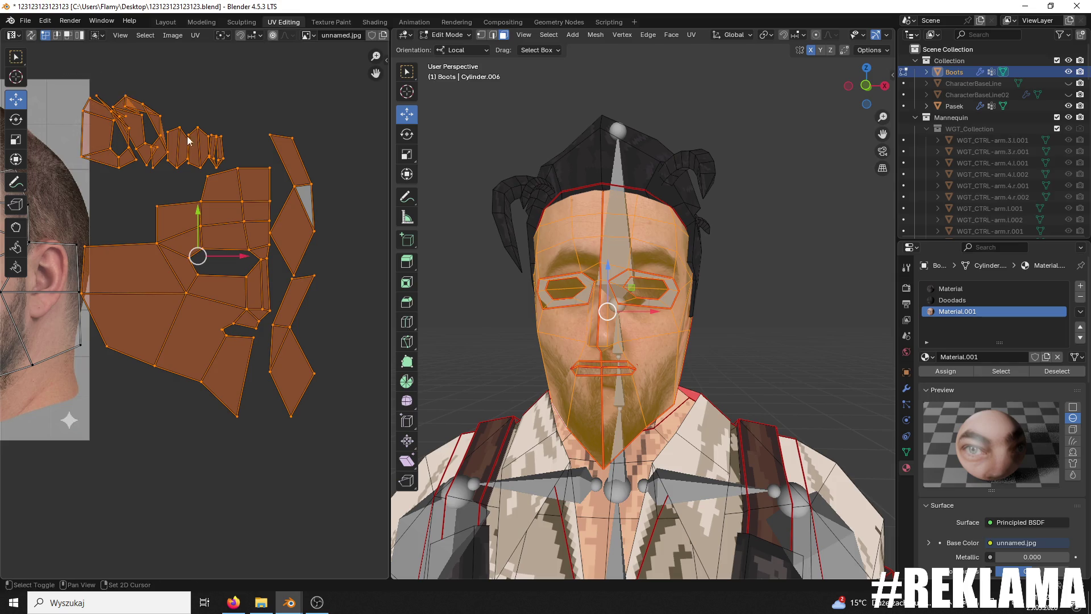
{"action": "scroll", "coordinate": [257, 247], "scroll_direction": "down", "scroll_amount": 3}
{"action": "key", "text": "g"}
{"action": "left_click", "coordinate": [193, 289]}
{"action": "scroll", "coordinate": [326, 289], "scroll_direction": "up", "scroll_amount": 2}
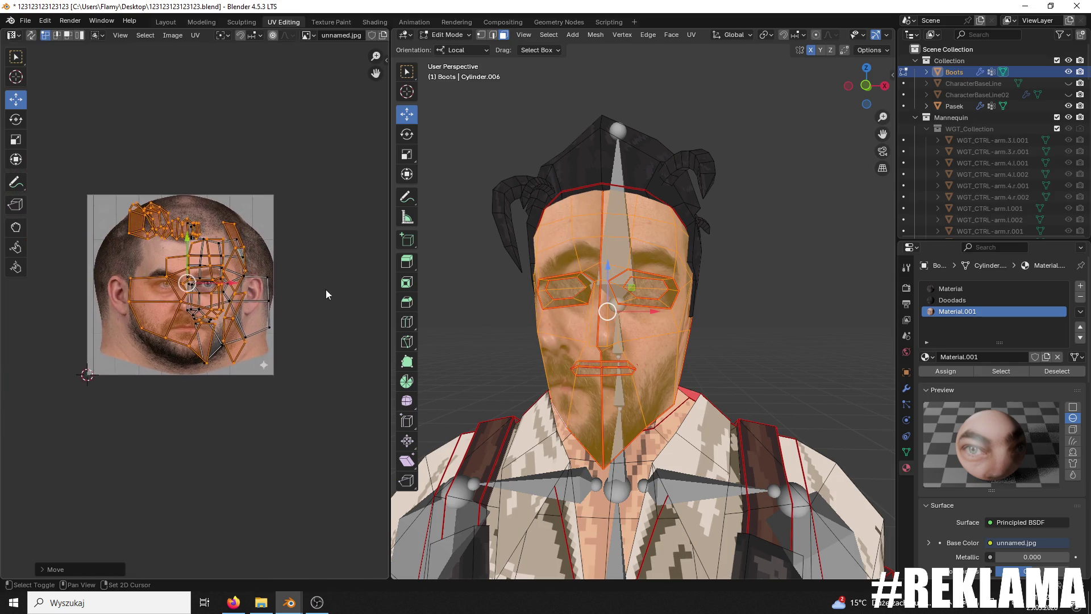
{"action": "scroll", "coordinate": [257, 284], "scroll_direction": "up", "scroll_amount": 2}
{"action": "left_click_drag", "start_coordinate": [233, 269], "coordinate": [62, 268]}
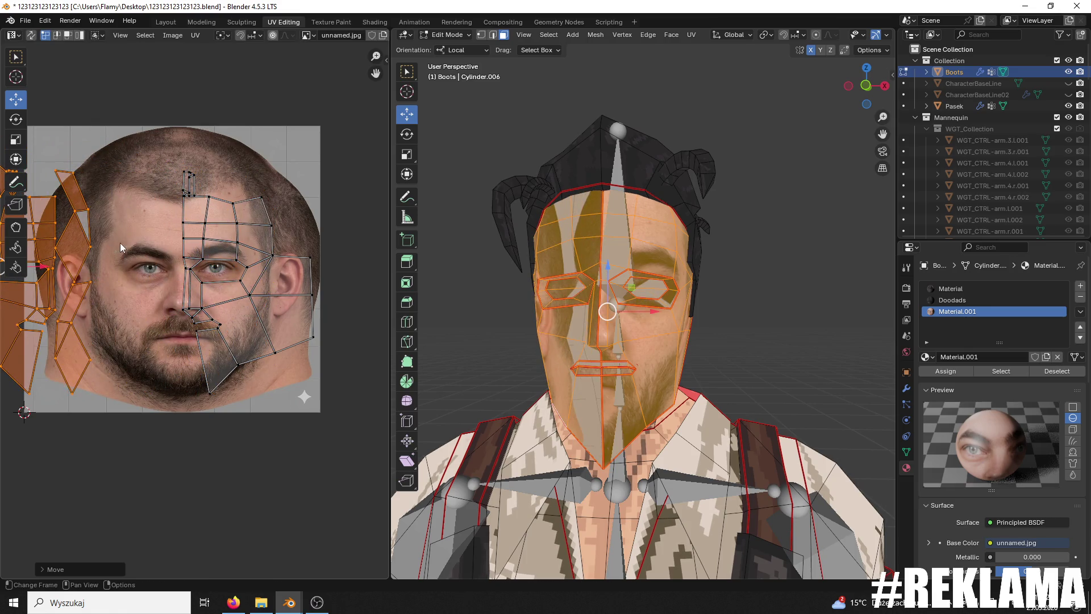
{"action": "left_click", "coordinate": [91, 246]}
Step: Select the whole left UV strip and park it below the photo
{"action": "key", "text": "b"}
{"action": "left_click_drag", "start_coordinate": [120, 122], "coordinate": [66, 260]}
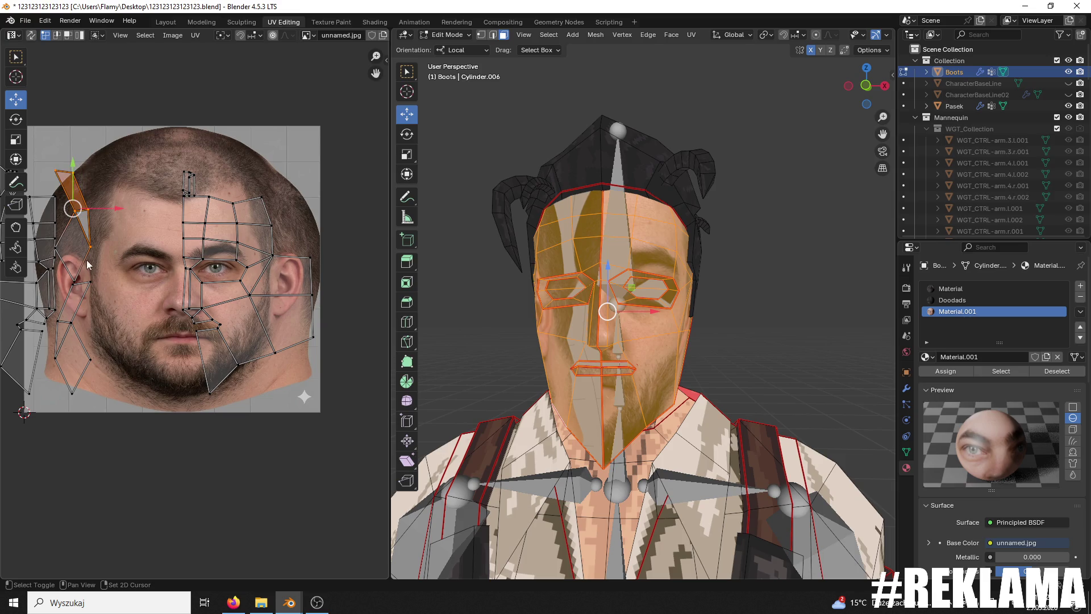
{"action": "key", "text": "ctrl+l"}
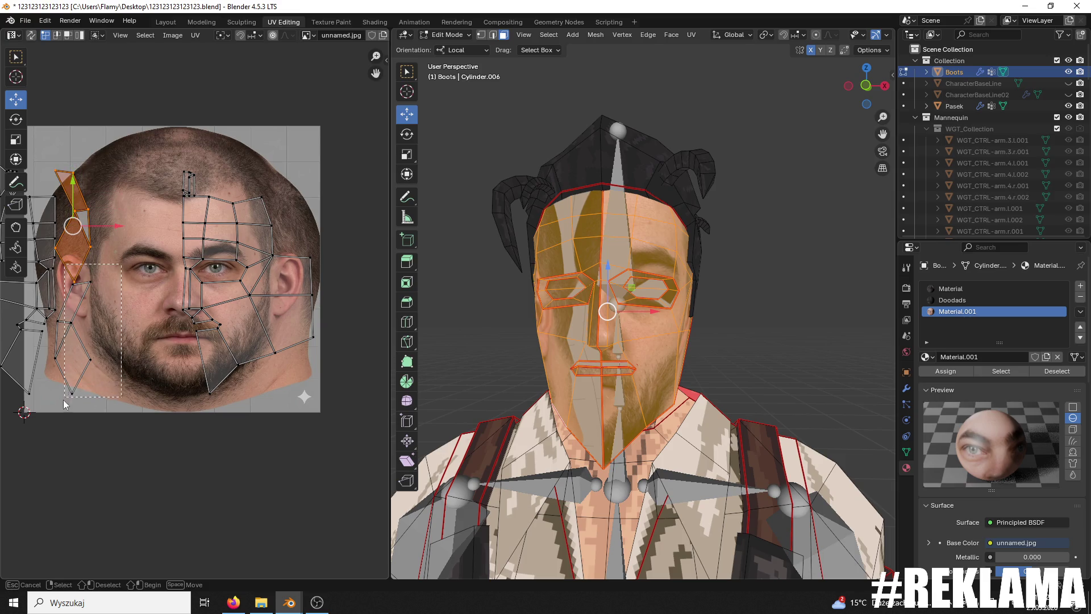
{"action": "key", "text": "b"}
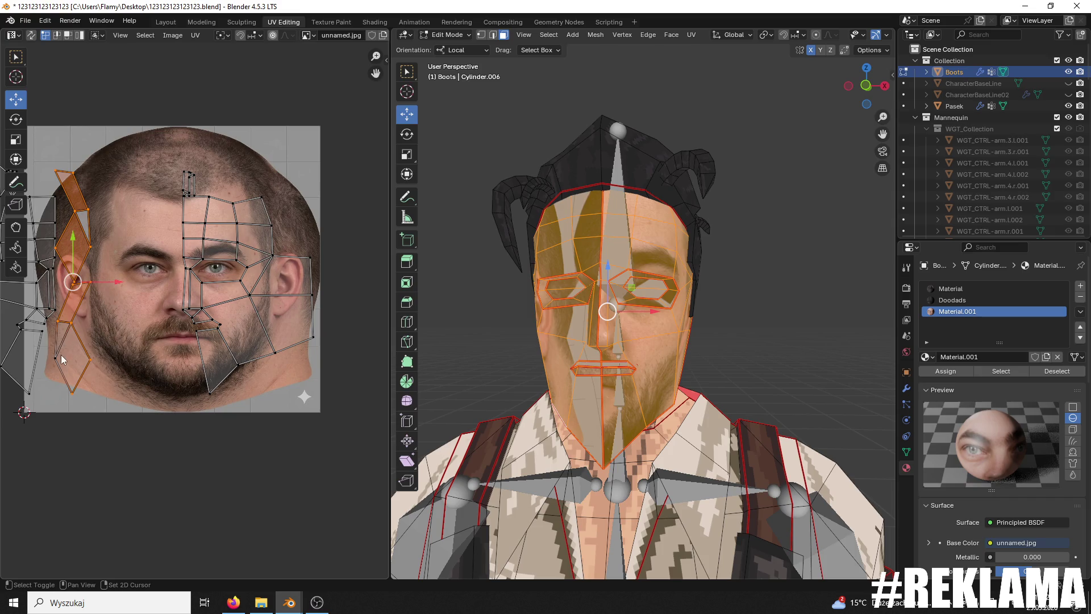
{"action": "key", "text": "g"}
{"action": "left_click", "coordinate": [84, 476]}
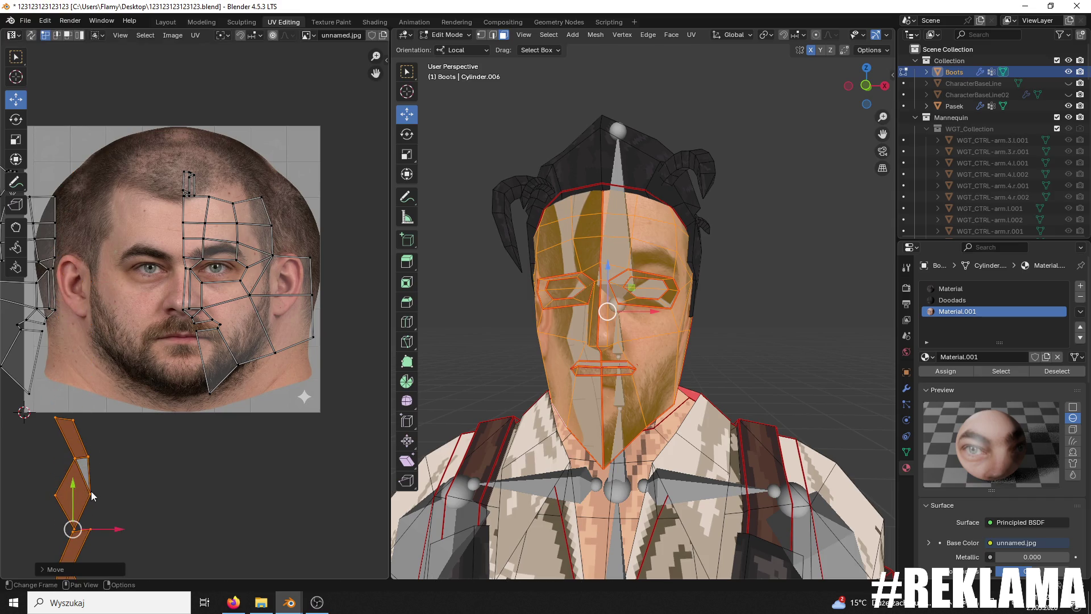
Step: Move the large left UV island onto the photo's face, then select the right-eye faces
{"action": "left_click_drag", "start_coordinate": [93, 496], "coordinate": [93, 528]}
{"action": "middle_click_drag", "start_coordinate": [136, 344], "coordinate": [336, 332]}
{"action": "key", "text": "b"}
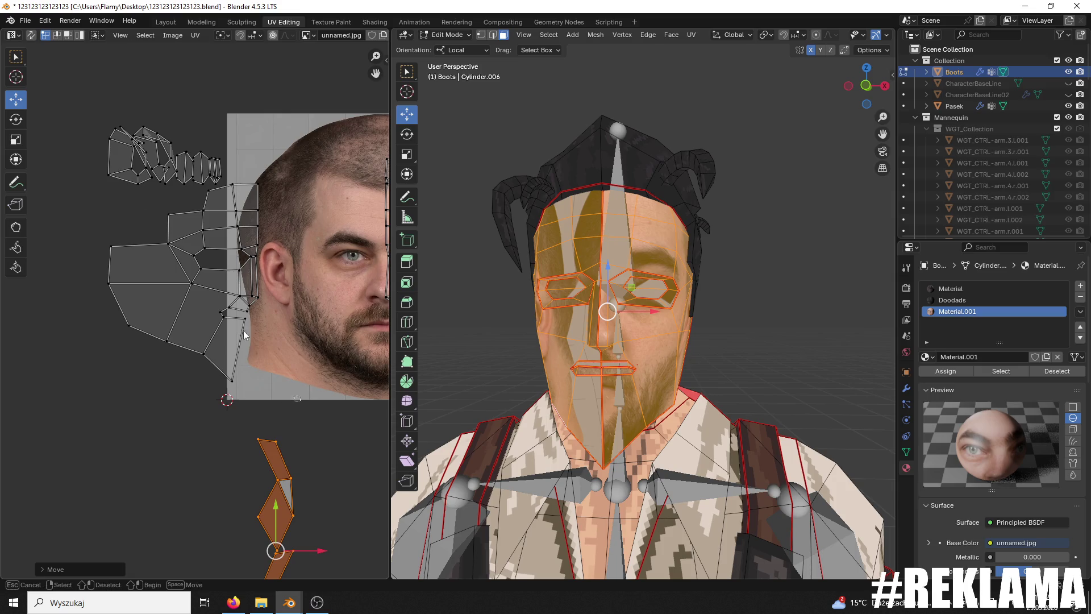
{"action": "left_click_drag", "start_coordinate": [269, 364], "coordinate": [55, 93]}
{"action": "middle_click_drag", "start_coordinate": [231, 259], "coordinate": [142, 255]}
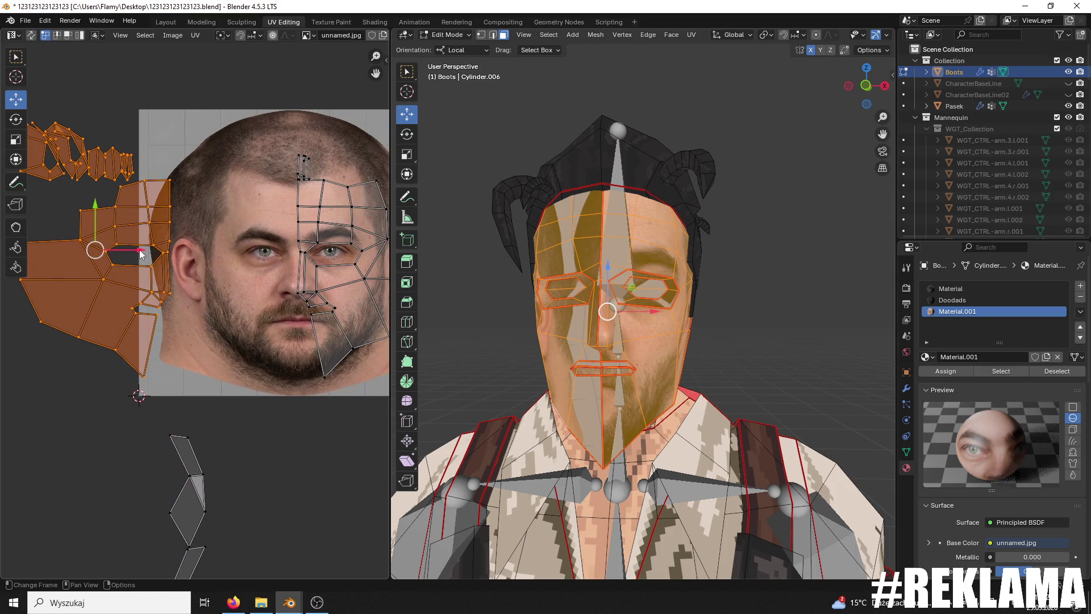
{"action": "key", "text": "g"}
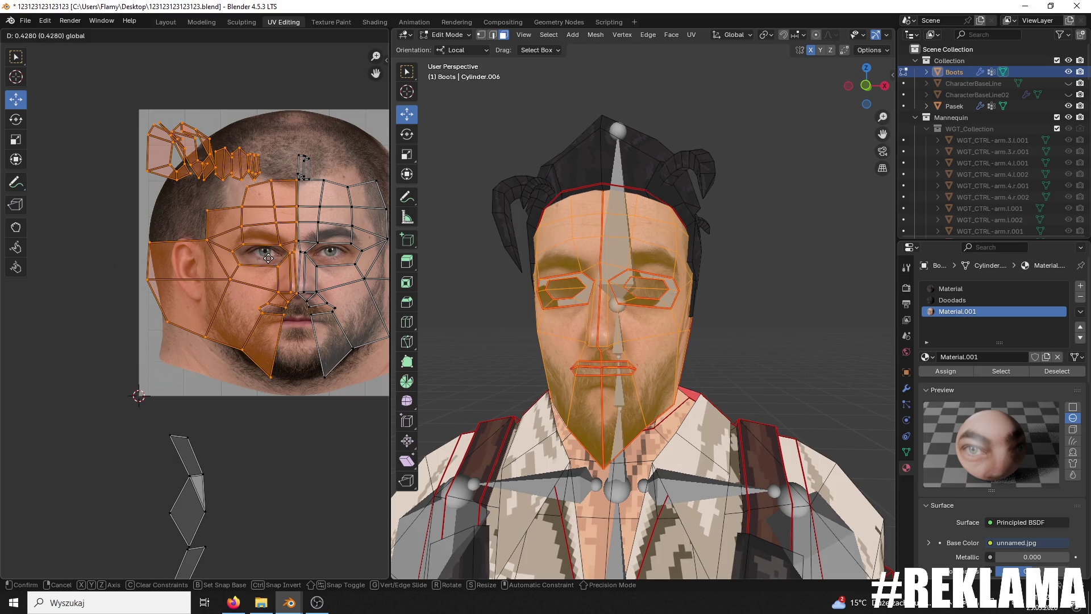
{"action": "left_click", "coordinate": [267, 258]}
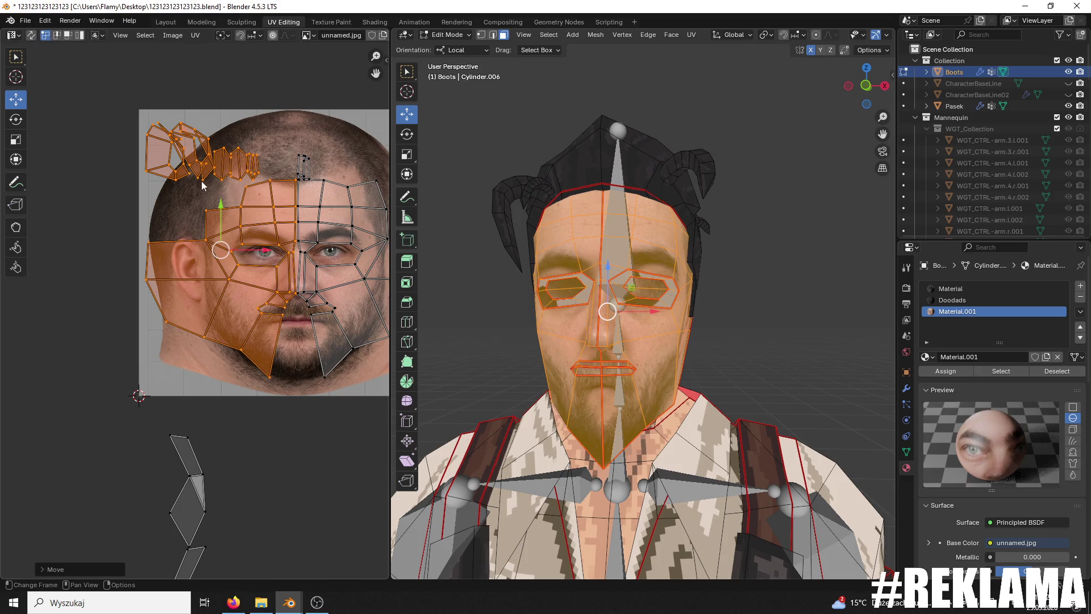
{"action": "left_click", "coordinate": [176, 180]}
{"action": "left_click", "coordinate": [671, 297]}
Step: Select the faces around one eye, including the inner corner and inner eye face, and unwrap them
{"action": "left_click", "coordinate": [673, 288], "text": "shift"}
{"action": "left_click", "coordinate": [659, 276], "text": "shift"}
{"action": "left_click", "coordinate": [623, 276], "text": "shift"}
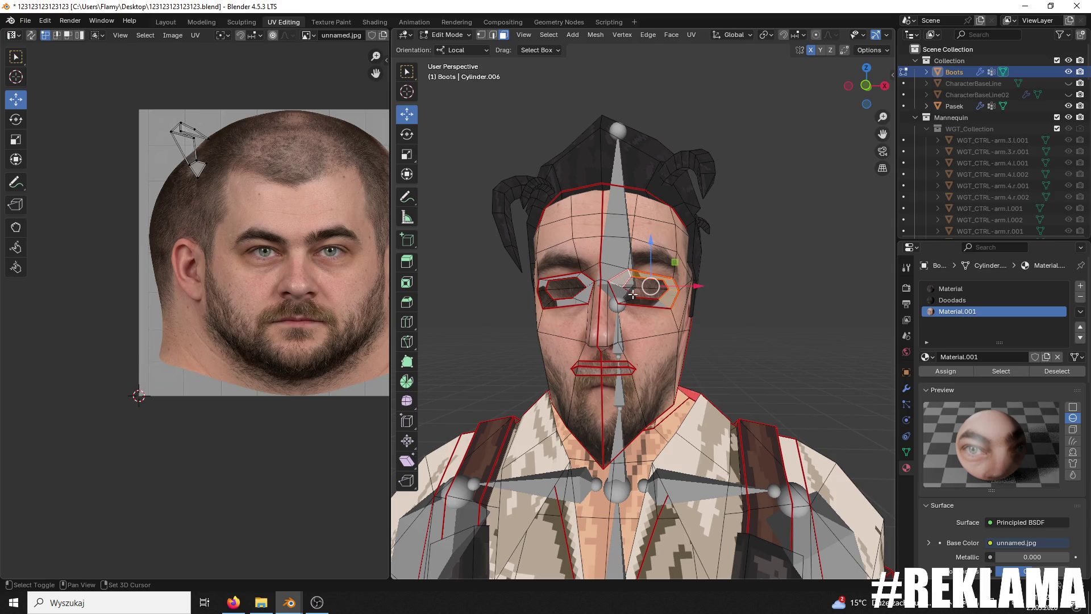
{"action": "left_click", "coordinate": [638, 292], "text": "shift"}
{"action": "left_click", "coordinate": [639, 287], "text": "shift"}
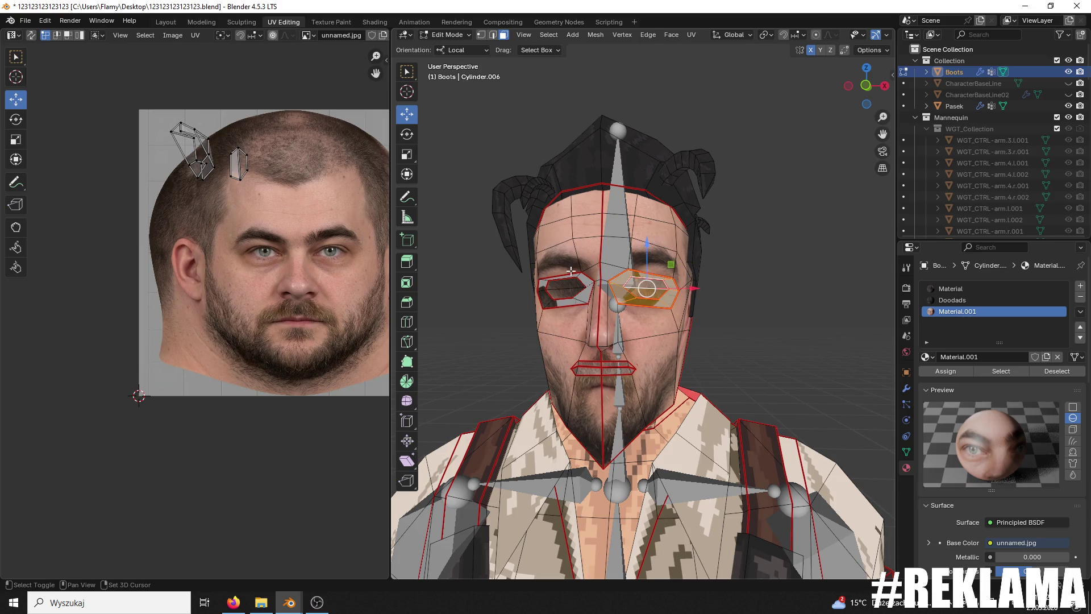
{"action": "scroll", "coordinate": [312, 198], "scroll_direction": "up", "scroll_amount": 1}
{"action": "right_click", "coordinate": [309, 201]}
{"action": "key", "text": "Escape"}
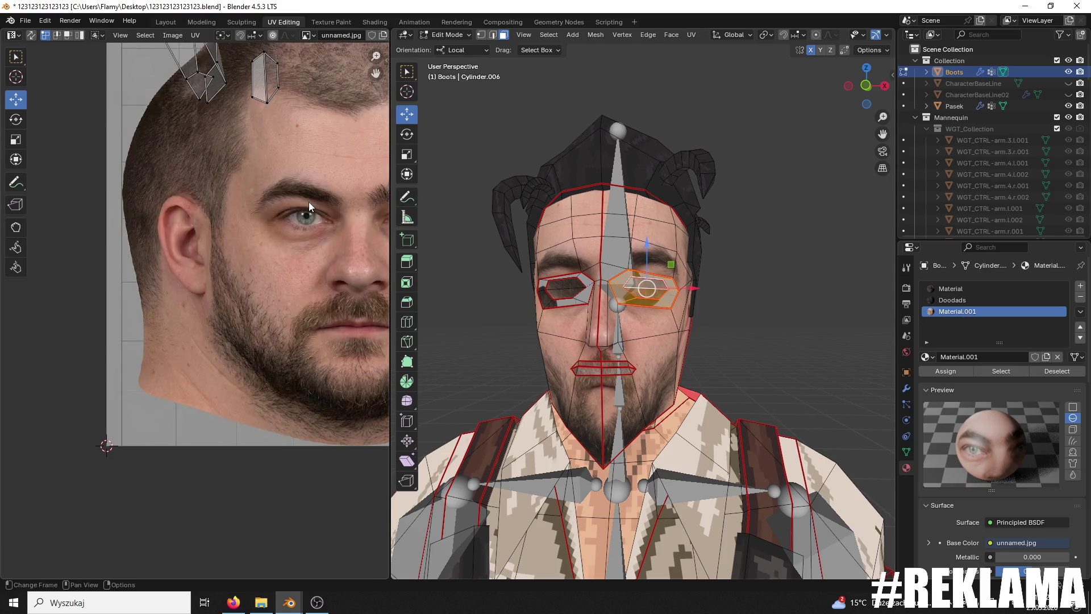
{"action": "scroll", "coordinate": [308, 202], "scroll_direction": "down", "scroll_amount": 2}
{"action": "key", "text": "a"}
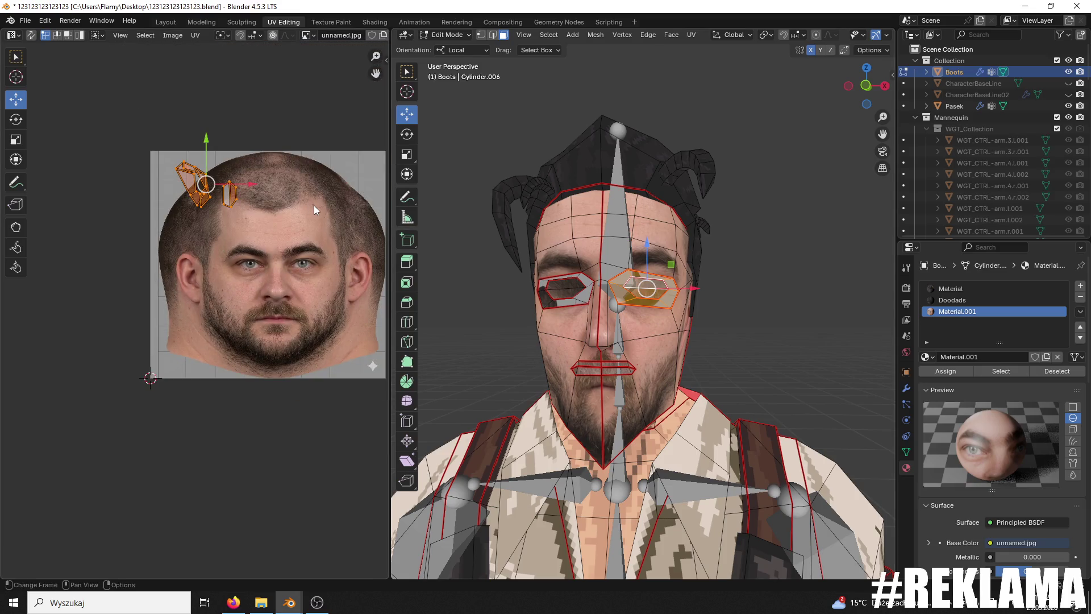
{"action": "key", "text": "u"}
{"action": "left_click", "coordinate": [313, 206]}
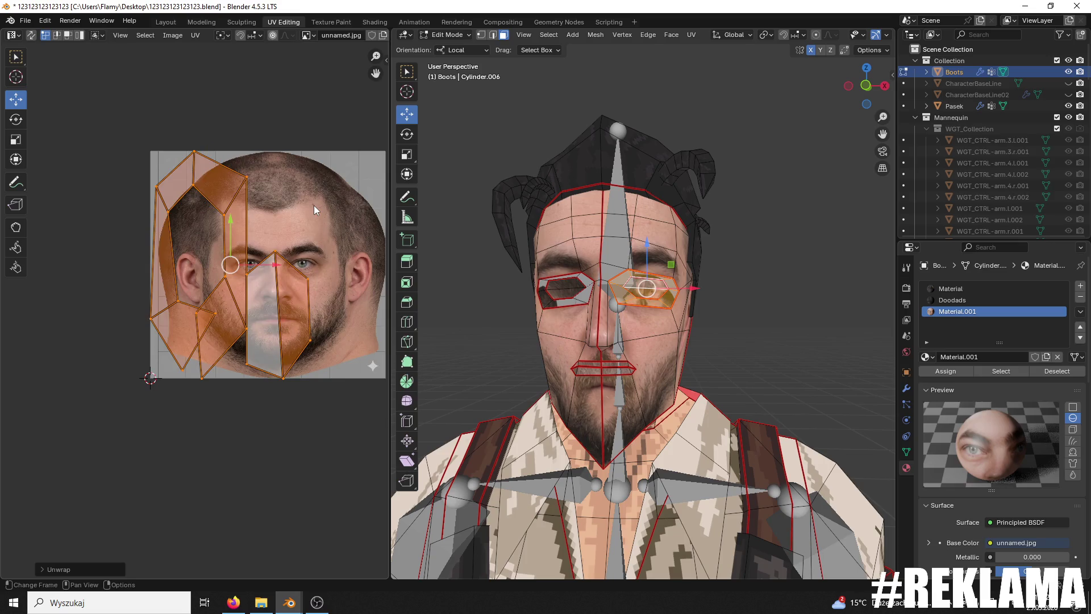
Step: Undo a trial rotation and refine which faces around the eye are selected
{"action": "key", "text": "r"}
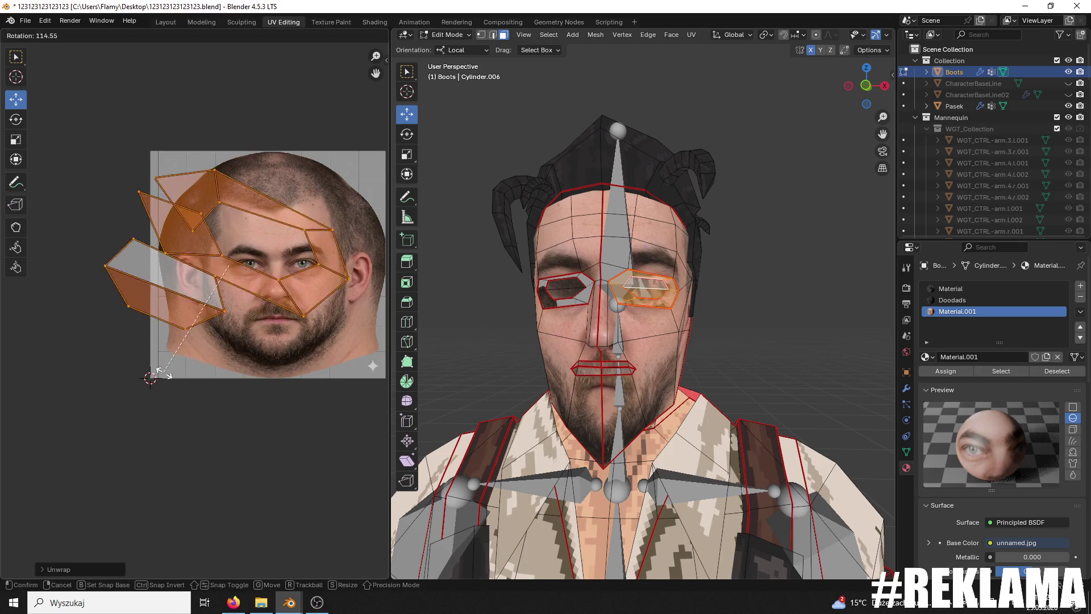
{"action": "left_click", "coordinate": [213, 382]}
{"action": "key", "text": "ctrl+z"}
{"action": "scroll", "coordinate": [693, 319], "scroll_direction": "up", "scroll_amount": 3}
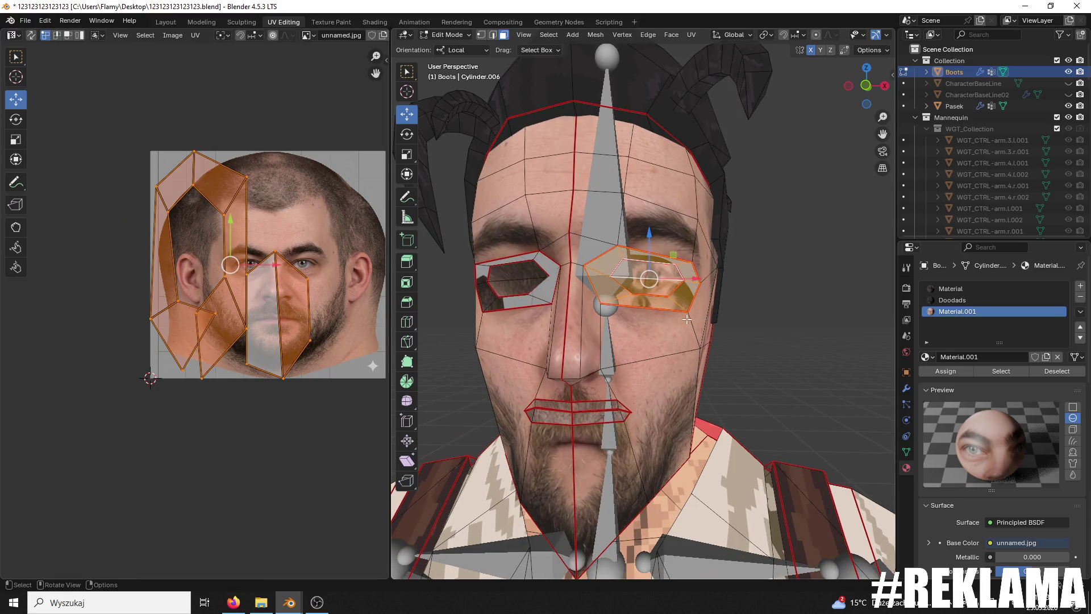
{"action": "left_click", "coordinate": [668, 307], "text": "shift"}
{"action": "left_click", "coordinate": [654, 287], "text": "shift"}
{"action": "left_click", "coordinate": [625, 273], "text": "shift"}
{"action": "left_click", "coordinate": [684, 272], "text": "shift"}
{"action": "left_click", "coordinate": [685, 272], "text": "shift"}
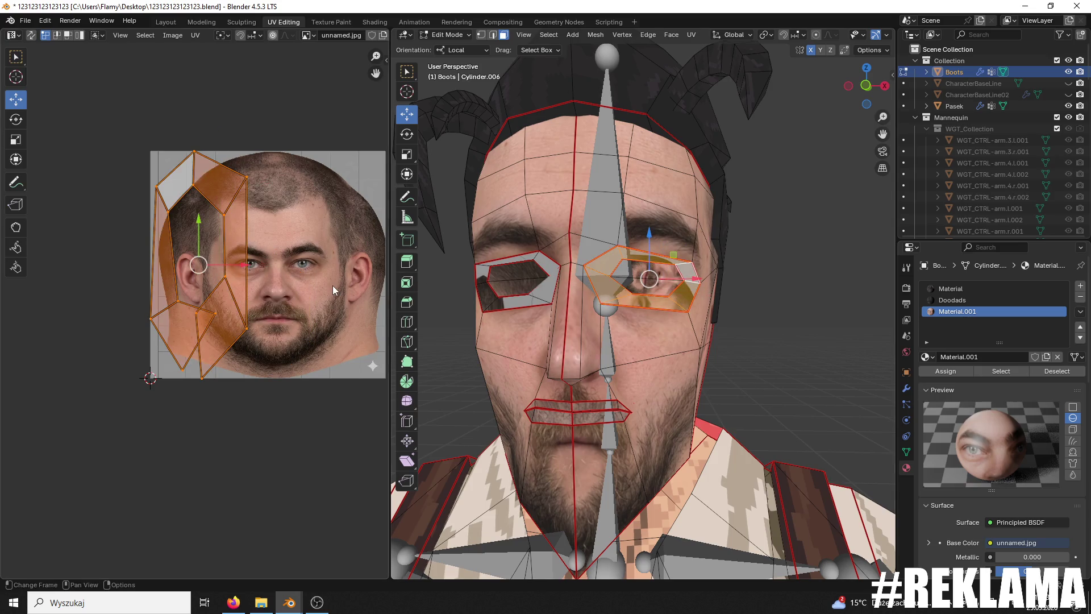
Step: Rotate the eye-ring islands 90°, shrink them and move them onto the photo's eye
{"action": "type", "text": "r90"}
{"action": "key", "text": "Return"}
{"action": "key", "text": "s"}
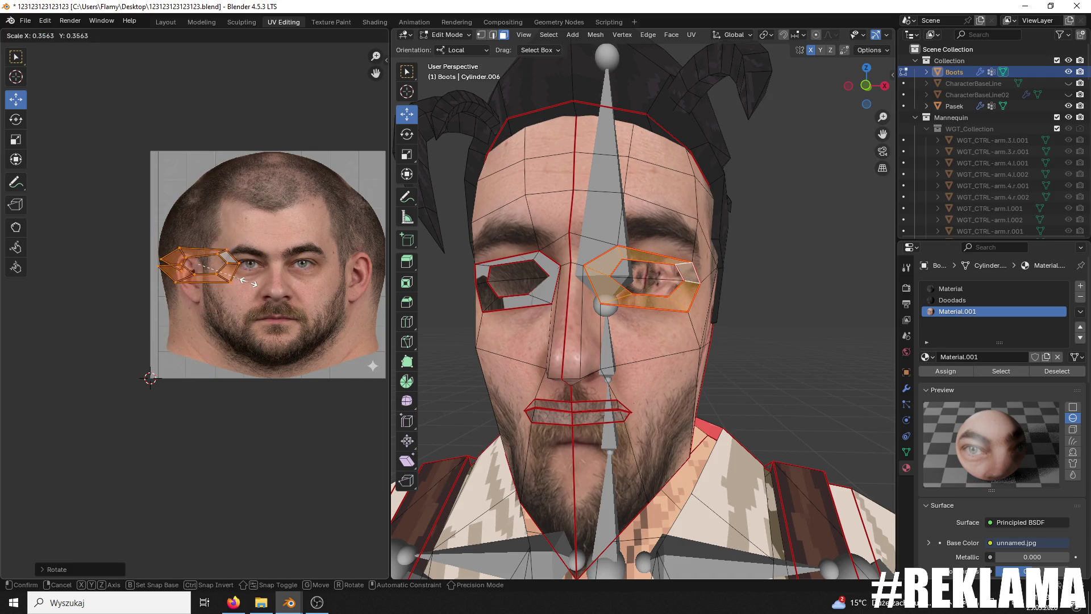
{"action": "left_click", "coordinate": [231, 284]}
{"action": "key", "text": "g"}
{"action": "left_click", "coordinate": [356, 276]}
{"action": "scroll", "coordinate": [358, 278], "scroll_direction": "up", "scroll_amount": 2}
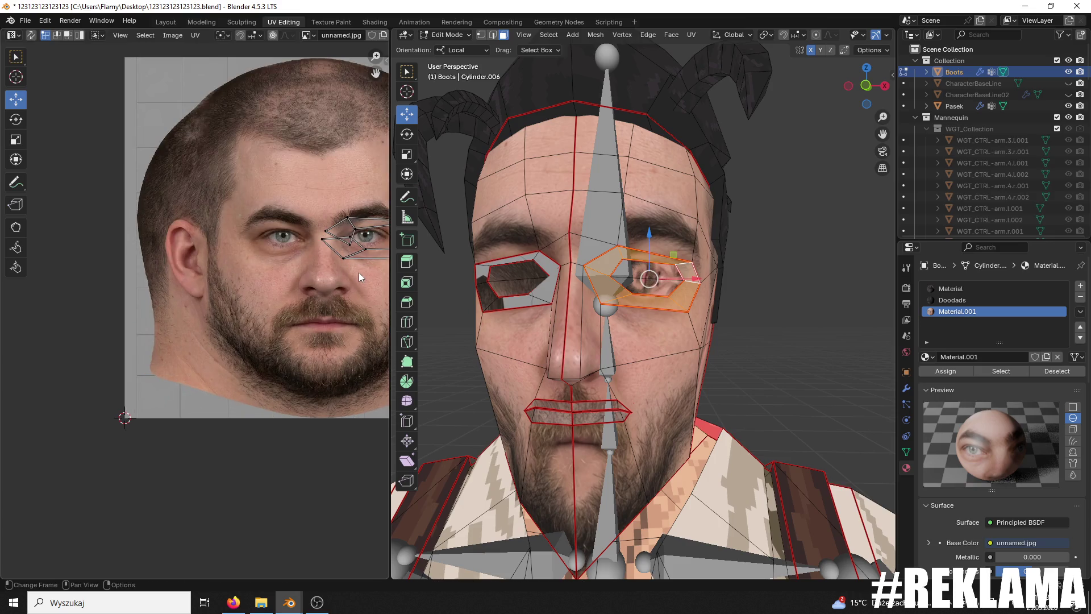
{"action": "scroll", "coordinate": [360, 278], "scroll_direction": "up", "scroll_amount": 2}
Step: Fine-tune the eye islands' position and size until they line up over the photo's eye
{"action": "key", "text": "a"}
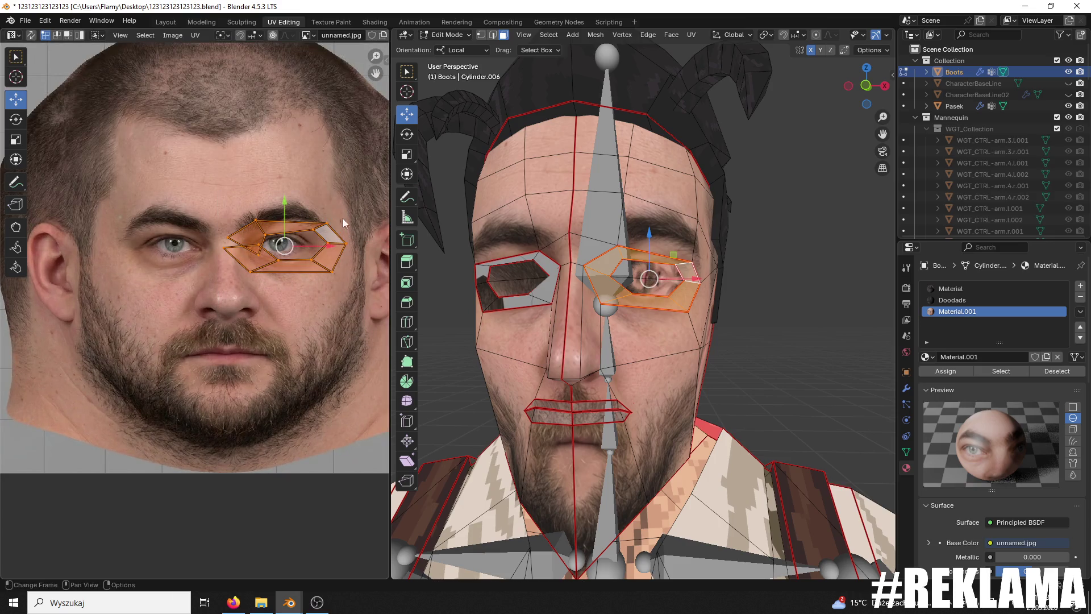
{"action": "key", "text": "g"}
{"action": "left_click", "coordinate": [329, 250]}
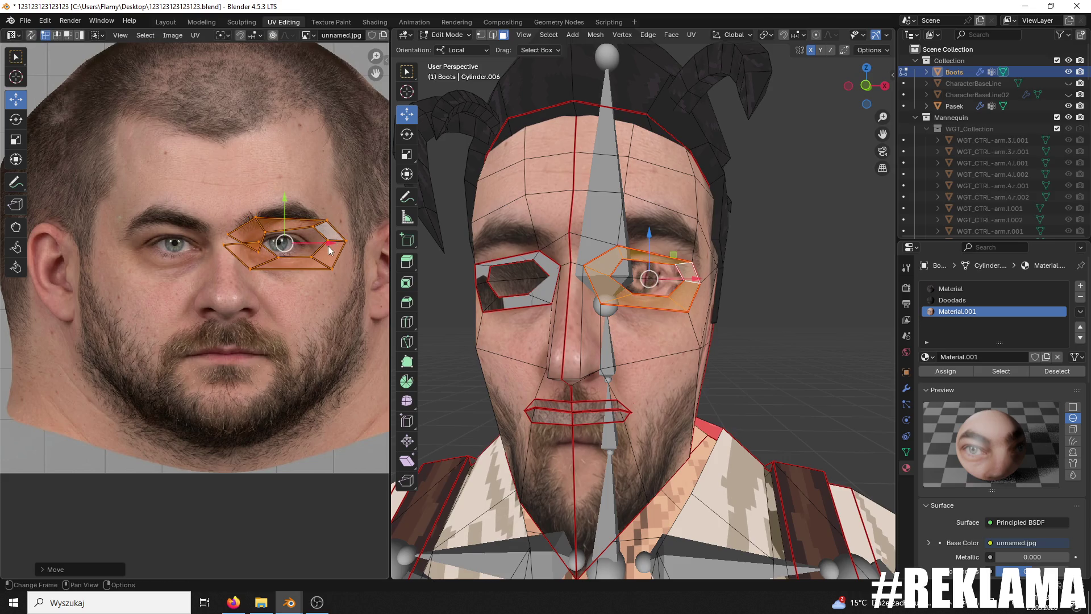
{"action": "key", "text": "g"}
{"action": "left_click", "coordinate": [301, 244]}
{"action": "key", "text": "s"}
{"action": "left_click", "coordinate": [293, 244]}
{"action": "key", "text": "g"}
{"action": "left_click", "coordinate": [317, 244]}
{"action": "key", "text": "g"}
{"action": "left_click", "coordinate": [316, 243]}
{"action": "key", "text": "s"}
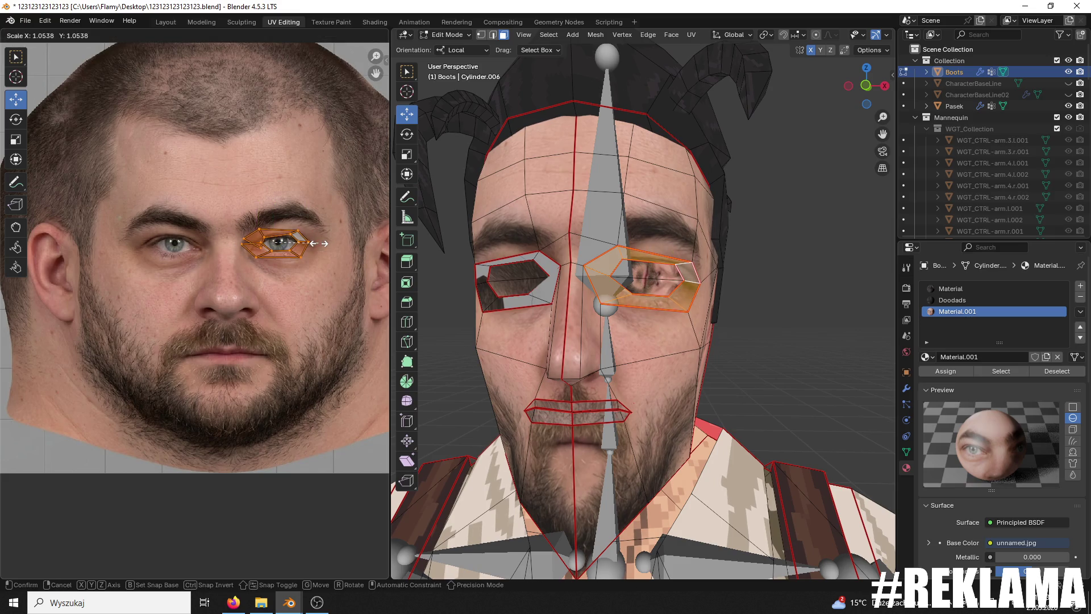
{"action": "left_click", "coordinate": [324, 239]}
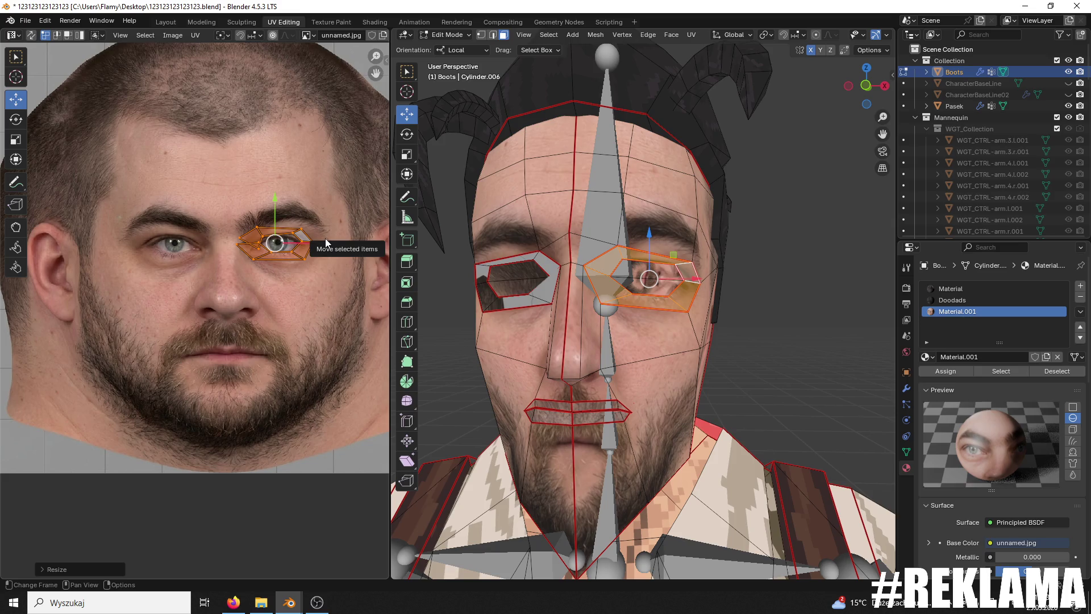
Step: Select only the inner eye face, rotate its island 90°, shrink it and place it over the eye
{"action": "key", "text": "alt+a"}
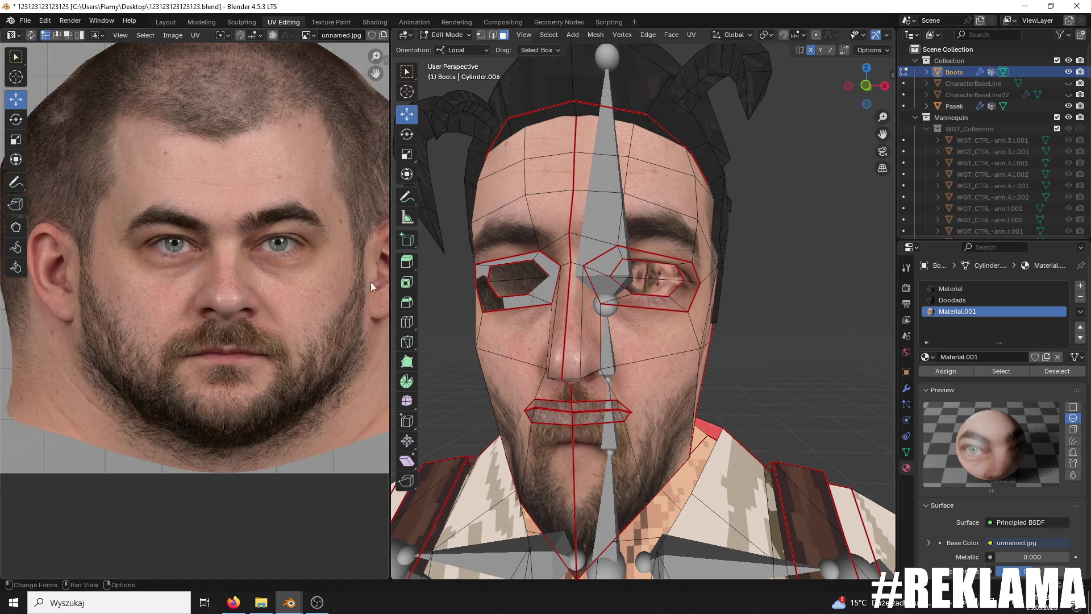
{"action": "left_click", "coordinate": [640, 272]}
{"action": "scroll", "coordinate": [291, 309], "scroll_direction": "down", "scroll_amount": 4}
{"action": "type", "text": "r"}
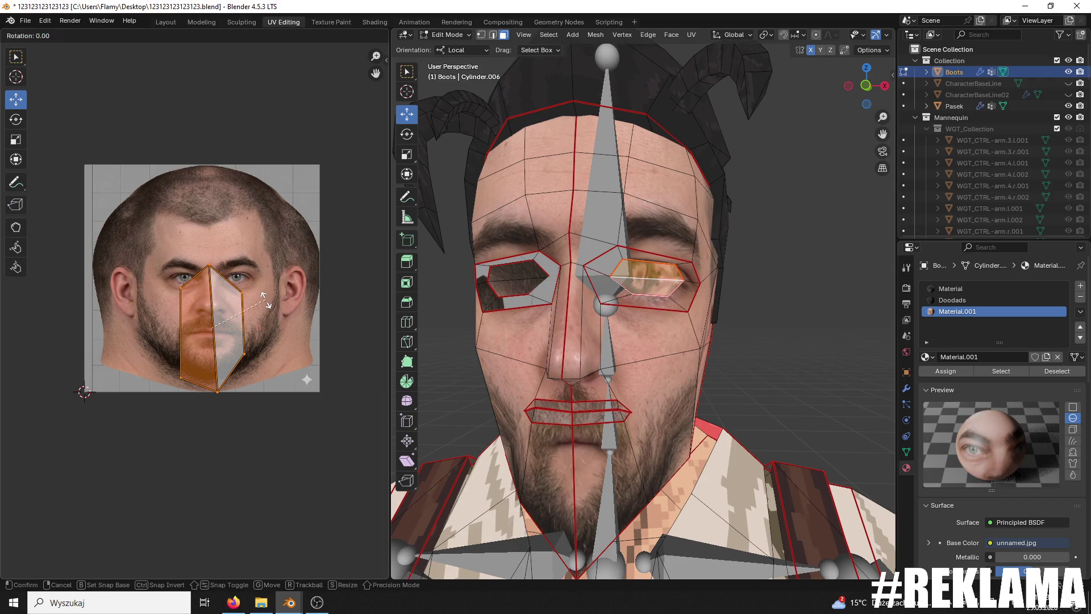
{"action": "type", "text": "90"}
{"action": "key", "text": "Return"}
{"action": "key", "text": "s"}
{"action": "left_click", "coordinate": [212, 296]}
{"action": "key", "text": "g"}
{"action": "left_click", "coordinate": [252, 283]}
Step: Resize the inner eye island to fit the eye, then deselect the face
{"action": "key", "text": "g"}
{"action": "scroll", "coordinate": [292, 284], "scroll_direction": "up", "scroll_amount": 5}
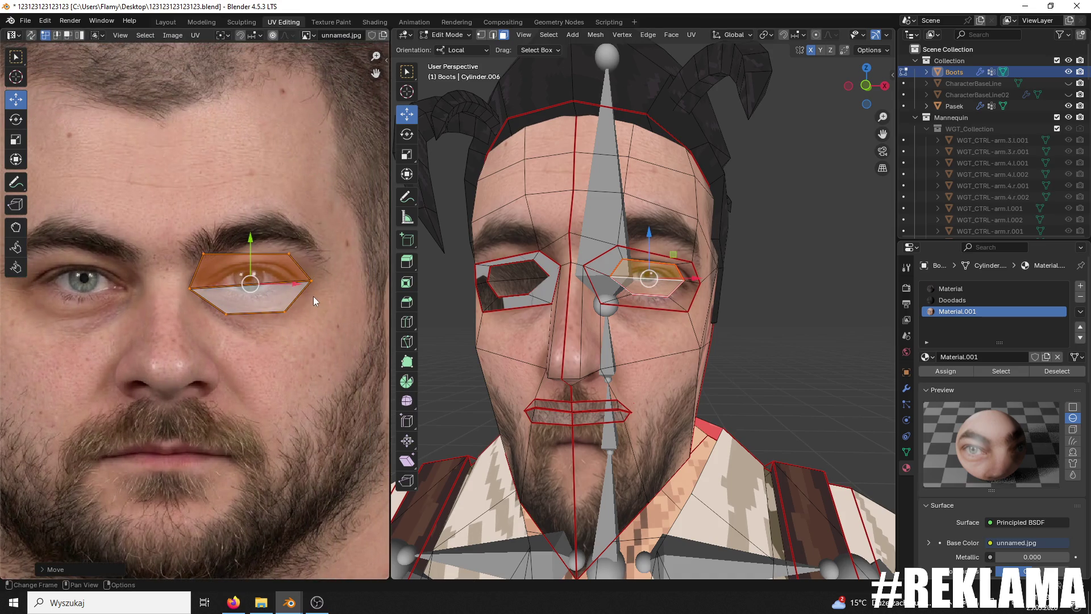
{"action": "key", "text": "s"}
{"action": "left_click", "coordinate": [292, 290]}
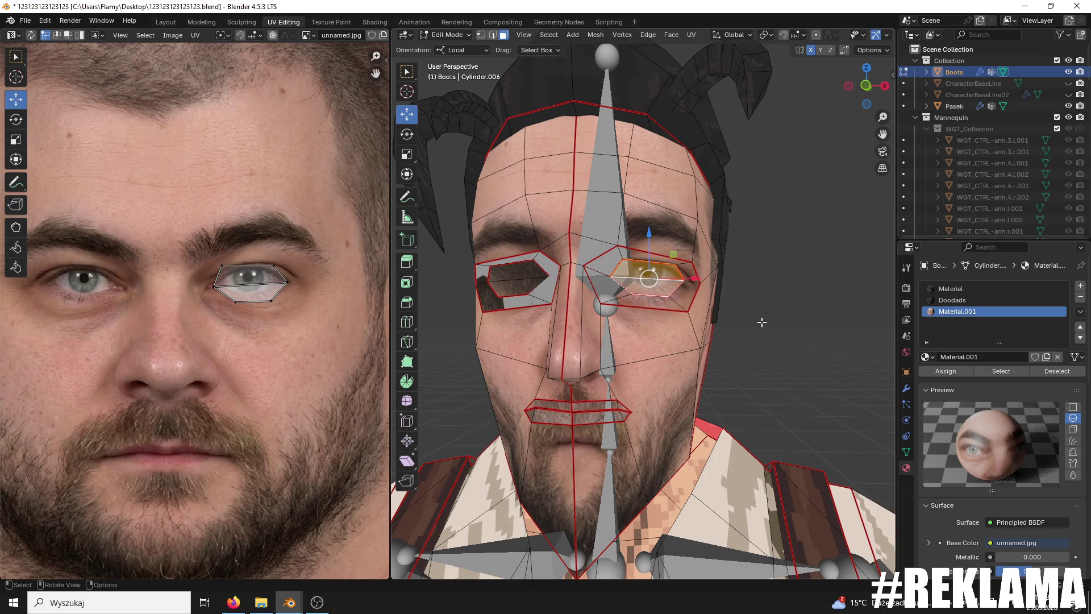
{"action": "left_click", "coordinate": [763, 313]}
{"action": "scroll", "coordinate": [764, 313], "scroll_direction": "down", "scroll_amount": 3}
{"action": "mouse_move", "coordinate": [764, 313]}
{"action": "middle_mouse_down"}
{"action": "mouse_move", "coordinate": [817, 312]}
{"action": "mouse_move", "coordinate": [774, 317]}
{"action": "middle_mouse_up"}
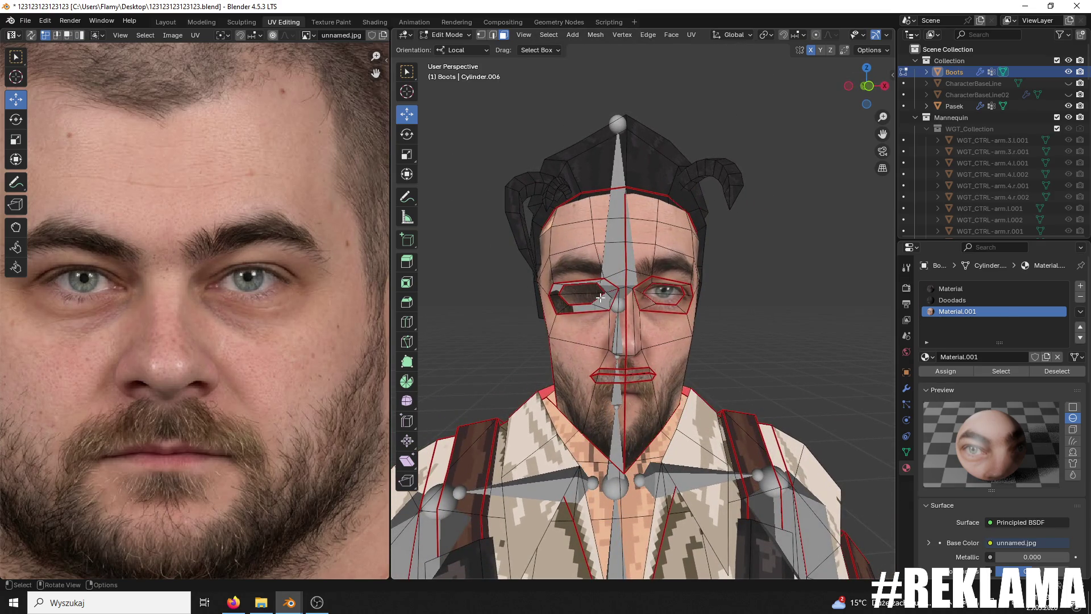
Step: Select the other eye's faces and re-unwrap them with Angle Based unwrapping
{"action": "left_click", "coordinate": [569, 284], "text": "shift"}
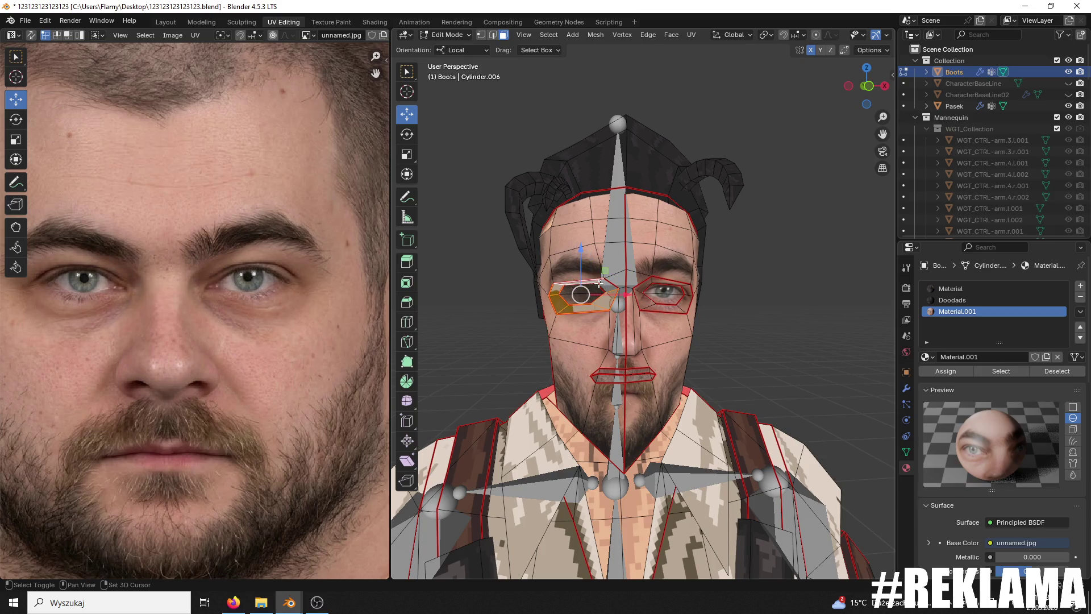
{"action": "scroll", "coordinate": [268, 305], "scroll_direction": "down", "scroll_amount": 4}
{"action": "scroll", "coordinate": [268, 305], "scroll_direction": "down", "scroll_amount": 2}
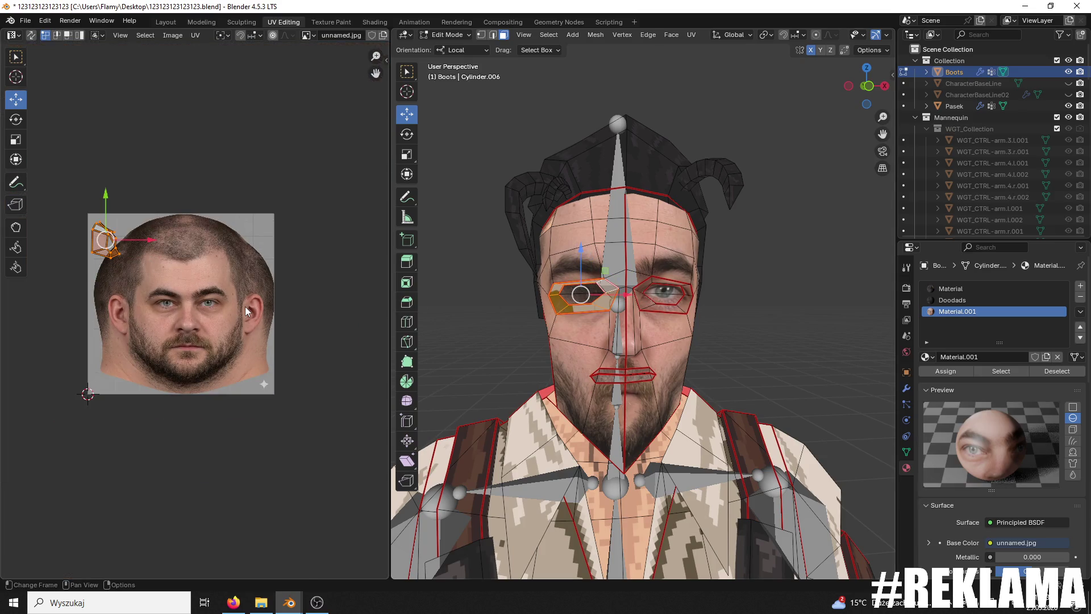
{"action": "key", "text": "s"}
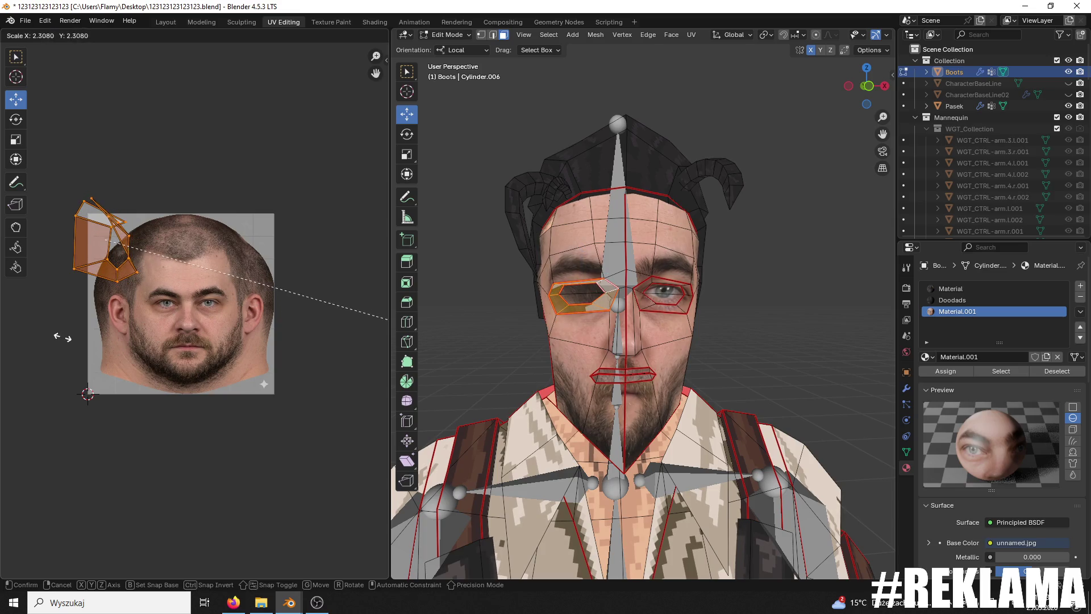
{"action": "key", "text": "Escape"}
{"action": "key", "text": "u"}
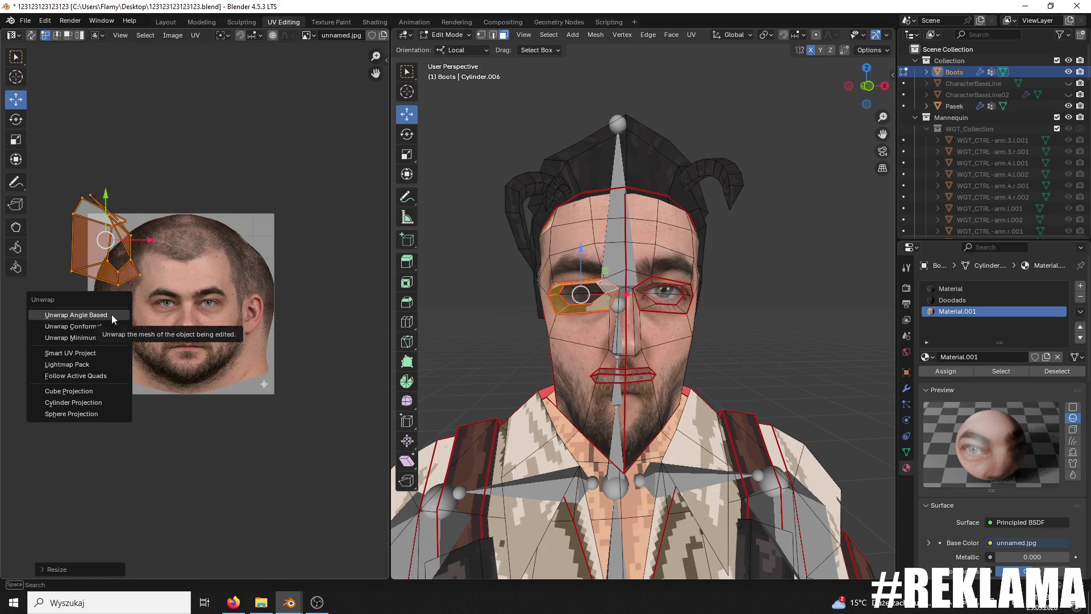
{"action": "left_click", "coordinate": [112, 315]}
Step: Rotate the eye island 90°, shrink it and move it onto the photo's second eye
{"action": "scroll", "coordinate": [169, 321], "scroll_direction": "up", "scroll_amount": 3}
{"action": "type", "text": "r90"}
{"action": "key", "text": "Return"}
{"action": "key", "text": "s"}
{"action": "left_click", "coordinate": [96, 314]}
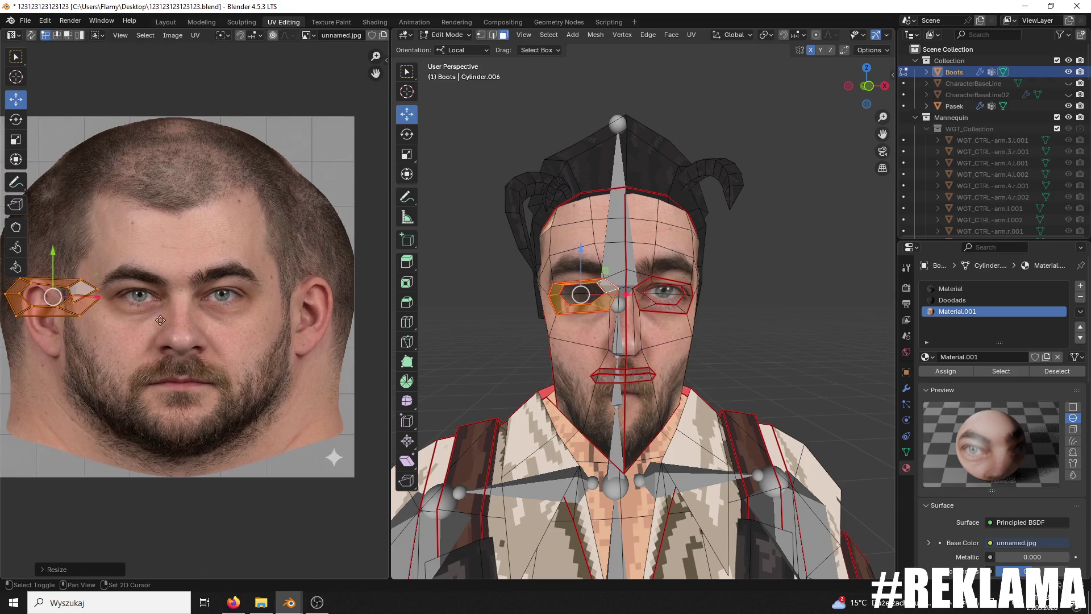
{"action": "scroll", "coordinate": [23, 292], "scroll_direction": "up", "scroll_amount": 2}
{"action": "left_click_drag", "start_coordinate": [127, 302], "coordinate": [265, 297]}
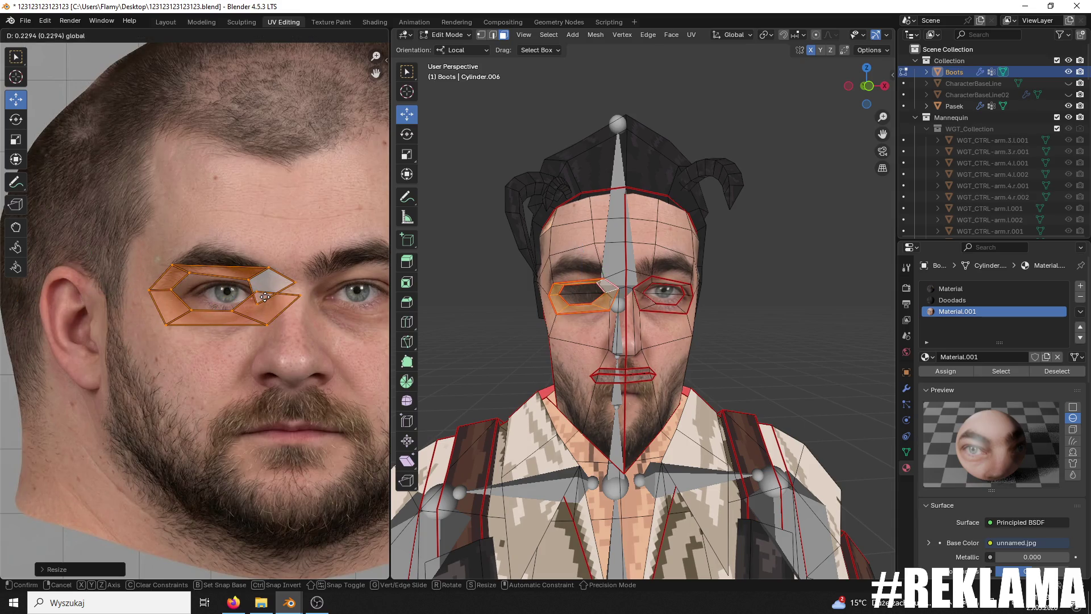
Step: Scale the island to the eye outline and nudge it slightly right
{"action": "scroll", "coordinate": [316, 337], "scroll_direction": "up", "scroll_amount": 2}
{"action": "key", "text": "s"}
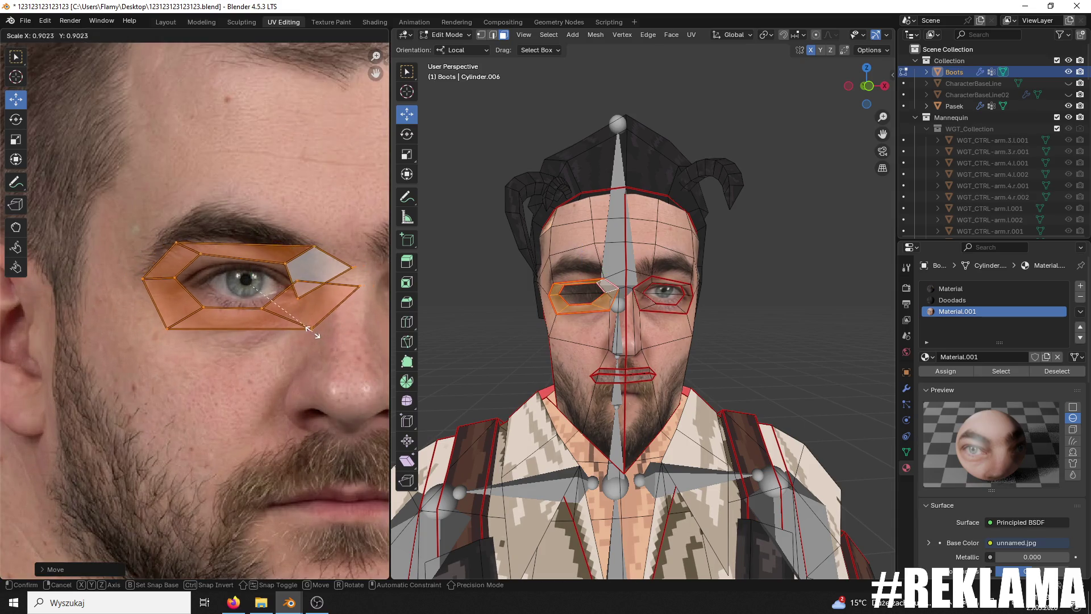
{"action": "left_click", "coordinate": [281, 327]}
{"action": "scroll", "coordinate": [542, 304], "scroll_direction": "up", "scroll_amount": 4}
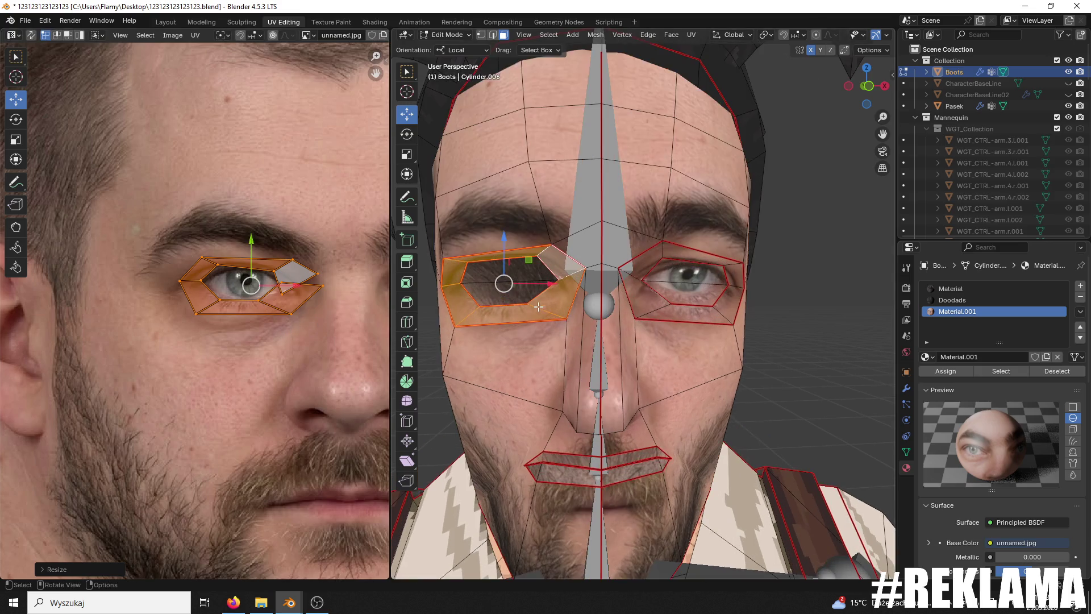
{"action": "middle_click_drag", "start_coordinate": [284, 287], "coordinate": [344, 296]}
{"action": "key", "text": "g"}
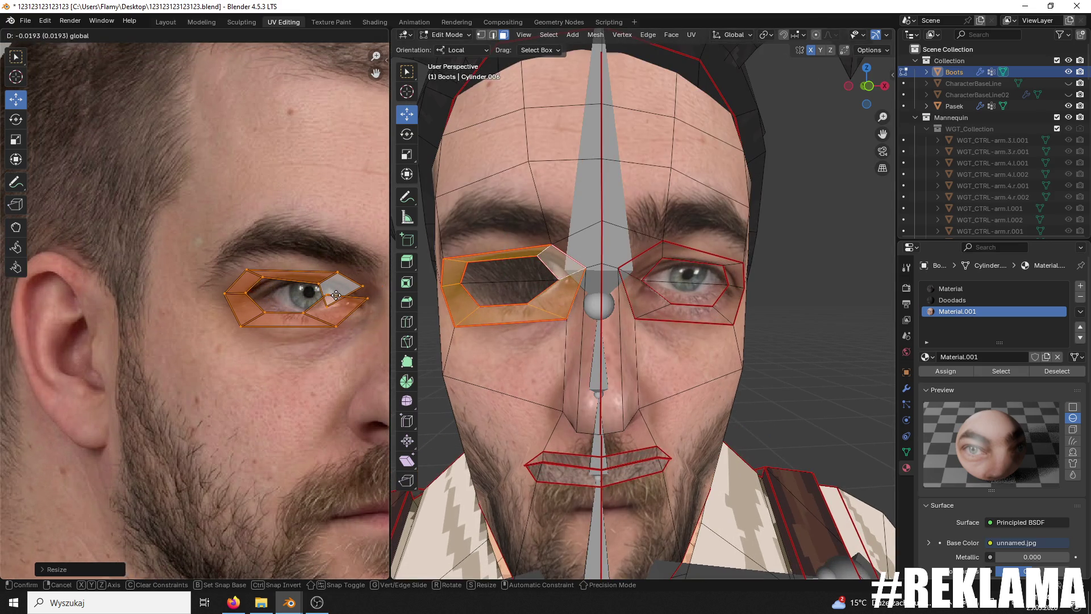
{"action": "left_click", "coordinate": [349, 297]}
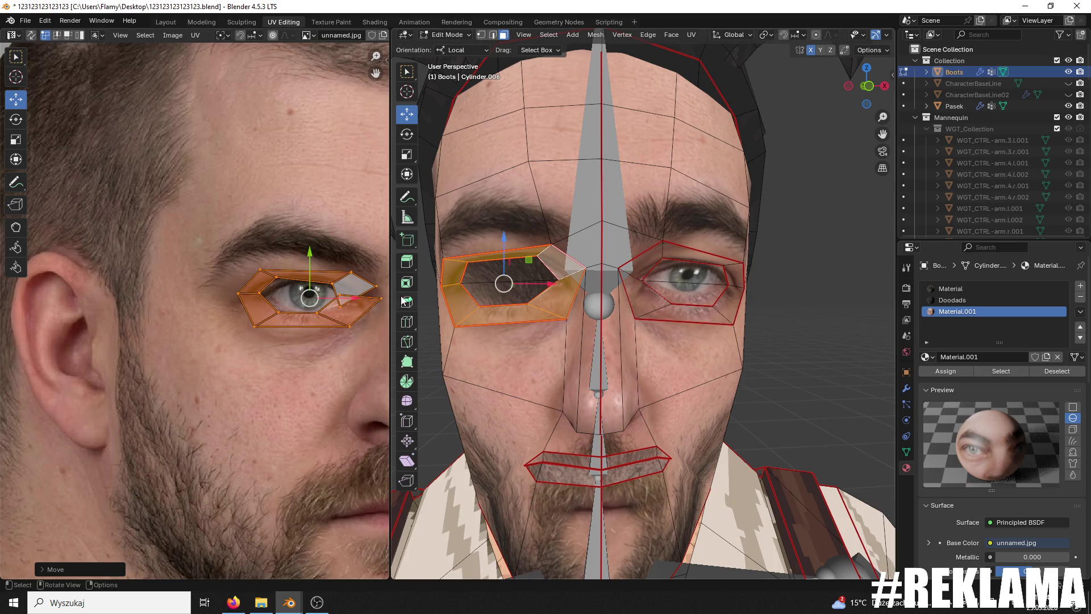
Step: Turn the inner eye face's island 90° and place it over the second eye, then deselect
{"action": "left_click", "coordinate": [514, 276]}
{"action": "scroll", "coordinate": [223, 309], "scroll_direction": "down", "scroll_amount": 7}
{"action": "left_click_drag", "start_coordinate": [256, 247], "coordinate": [141, 156]}
{"action": "key", "text": "r"}
{"action": "key", "text": "Return"}
{"action": "key", "text": "g"}
{"action": "left_click", "coordinate": [186, 275]}
{"action": "key", "text": "g"}
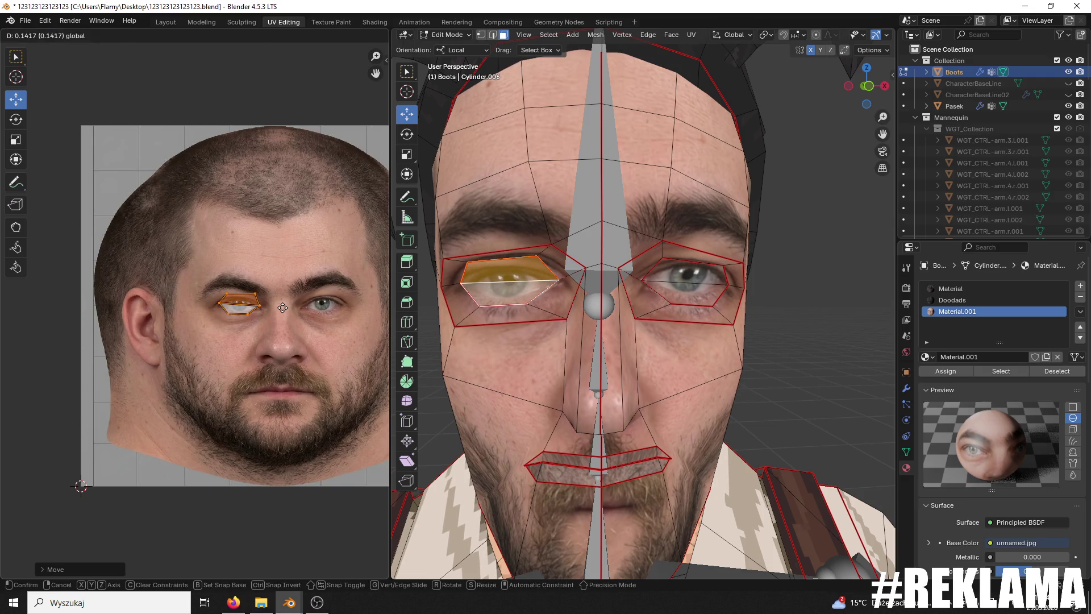
{"action": "left_click", "coordinate": [282, 307]}
{"action": "left_click", "coordinate": [752, 224]}
Step: Switch to Object Mode and delete the character's armature
{"action": "left_click", "coordinate": [452, 35]}
{"action": "left_click", "coordinate": [449, 50]}
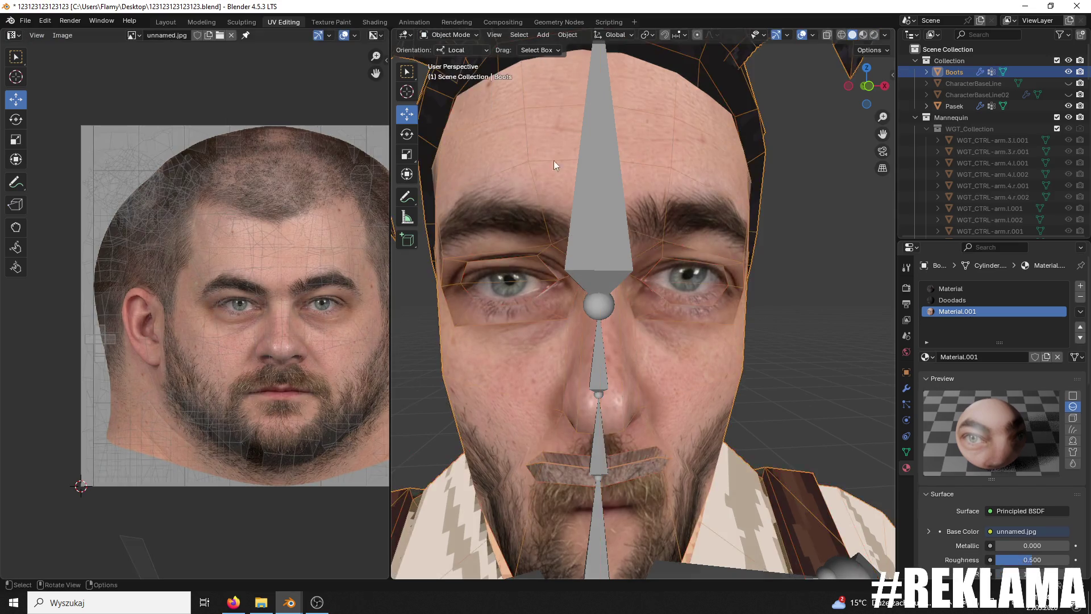
{"action": "scroll", "coordinate": [642, 284], "scroll_direction": "down", "scroll_amount": 5}
{"action": "mouse_move", "coordinate": [700, 247]}
{"action": "middle_mouse_down"}
{"action": "mouse_move", "coordinate": [633, 246]}
{"action": "mouse_move", "coordinate": [813, 249]}
{"action": "mouse_move", "coordinate": [683, 257]}
{"action": "mouse_move", "coordinate": [634, 226]}
{"action": "mouse_move", "coordinate": [629, 281]}
{"action": "mouse_move", "coordinate": [674, 294]}
{"action": "mouse_move", "coordinate": [755, 265]}
{"action": "mouse_move", "coordinate": [744, 275]}
{"action": "mouse_move", "coordinate": [663, 272]}
{"action": "middle_mouse_up"}
{"action": "left_click", "coordinate": [634, 226]}
{"action": "key", "text": "Delete"}
Step: Select the character mesh and return to Edit Mode
{"action": "scroll", "coordinate": [633, 331], "scroll_direction": "up", "scroll_amount": 4}
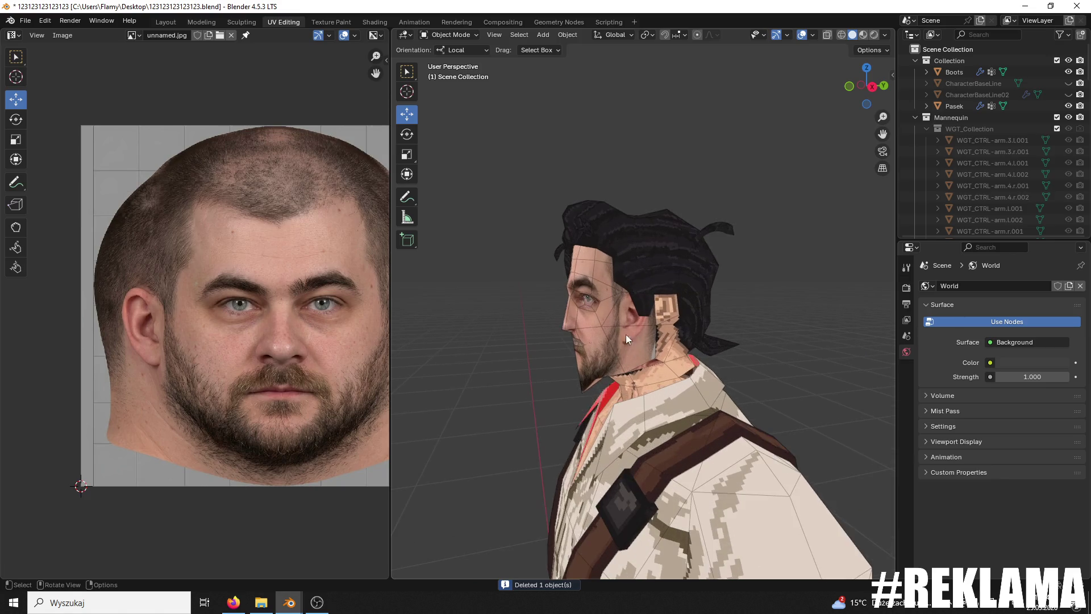
{"action": "left_click", "coordinate": [622, 326]}
{"action": "left_click", "coordinate": [449, 34]}
{"action": "left_click", "coordinate": [451, 59]}
Step: Select the connected cheek and side faces and shift their UVs out onto the photo's ear and jaw
{"action": "left_click", "coordinate": [605, 352]}
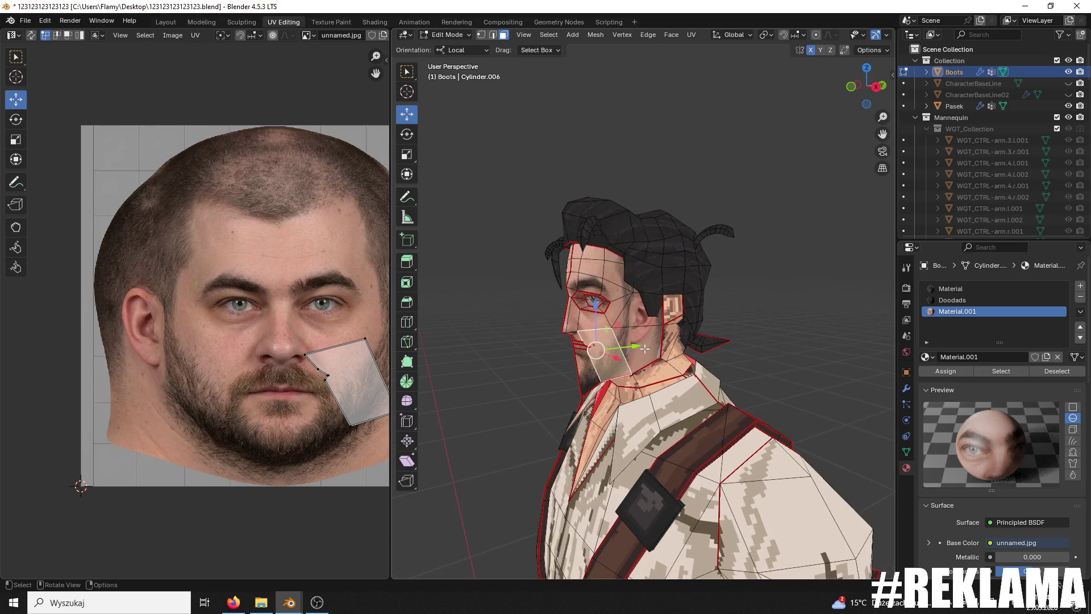
{"action": "key", "text": "ctrl+l"}
{"action": "middle_click_drag", "start_coordinate": [624, 337], "coordinate": [625, 267]}
{"action": "left_click", "coordinate": [624, 265], "text": "shift"}
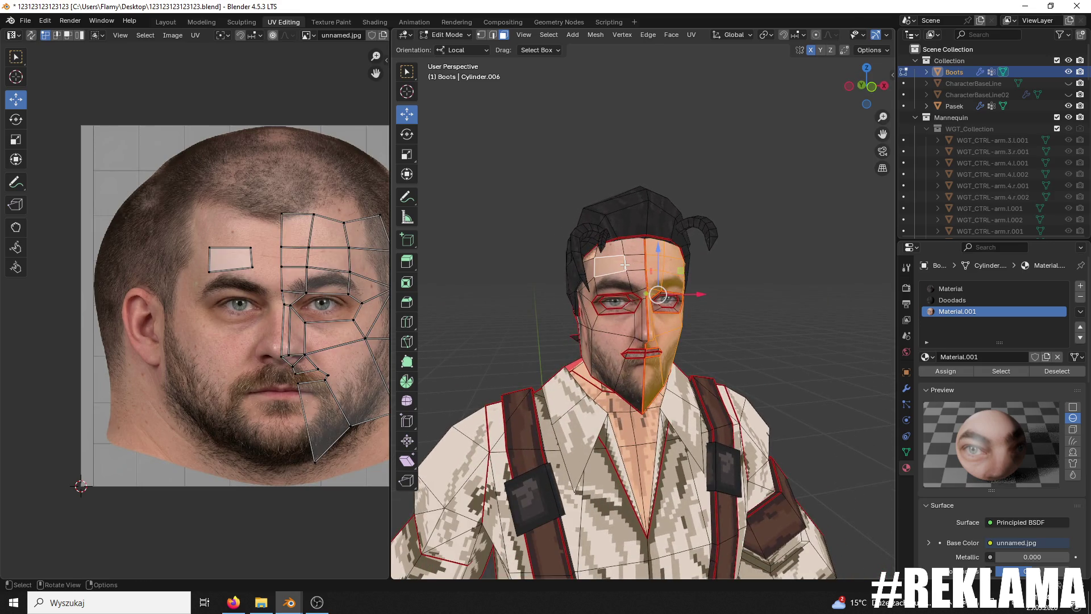
{"action": "key", "text": "ctrl+l"}
{"action": "middle_click_drag", "start_coordinate": [437, 262], "coordinate": [630, 280]}
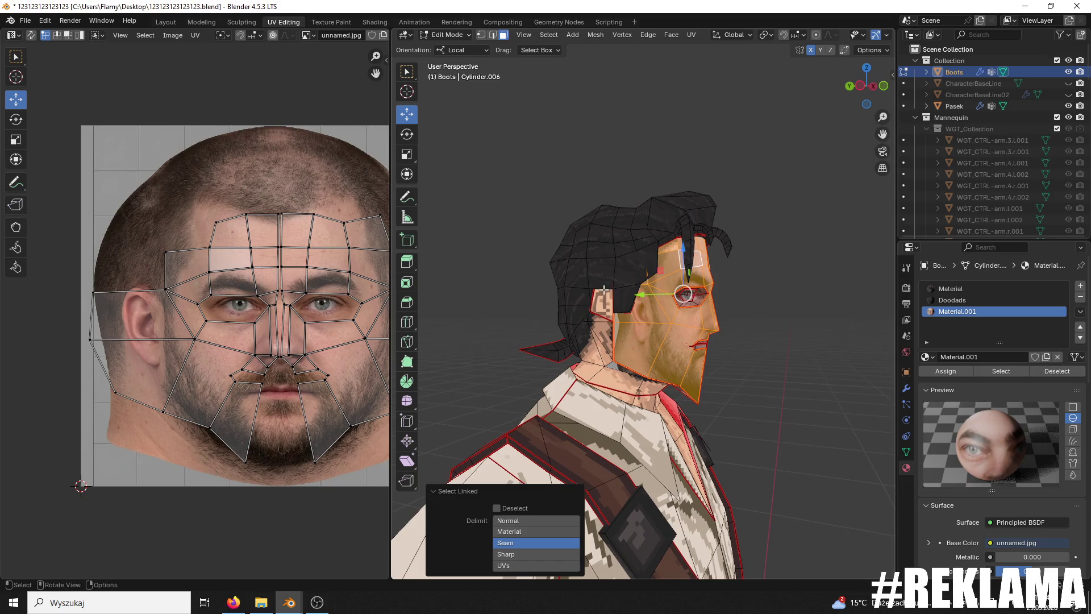
{"action": "left_click_drag", "start_coordinate": [87, 229], "coordinate": [148, 392]}
{"action": "left_click_drag", "start_coordinate": [147, 344], "coordinate": [210, 346]}
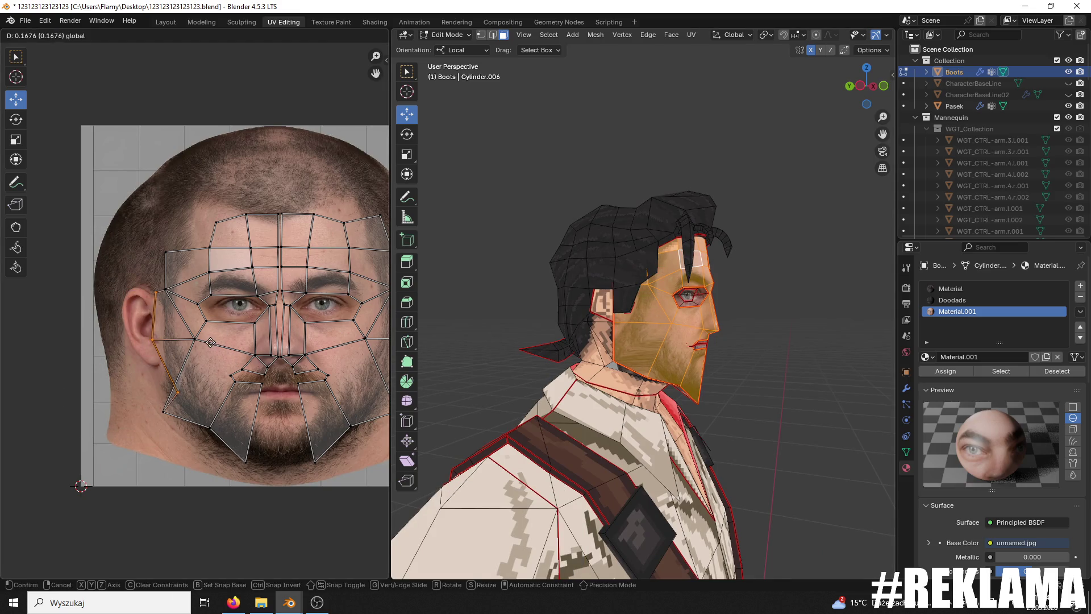
Step: On the other side, slide the ear UV island left onto the photo ear and clear the selection
{"action": "middle_click_drag", "start_coordinate": [678, 316], "coordinate": [431, 313]}
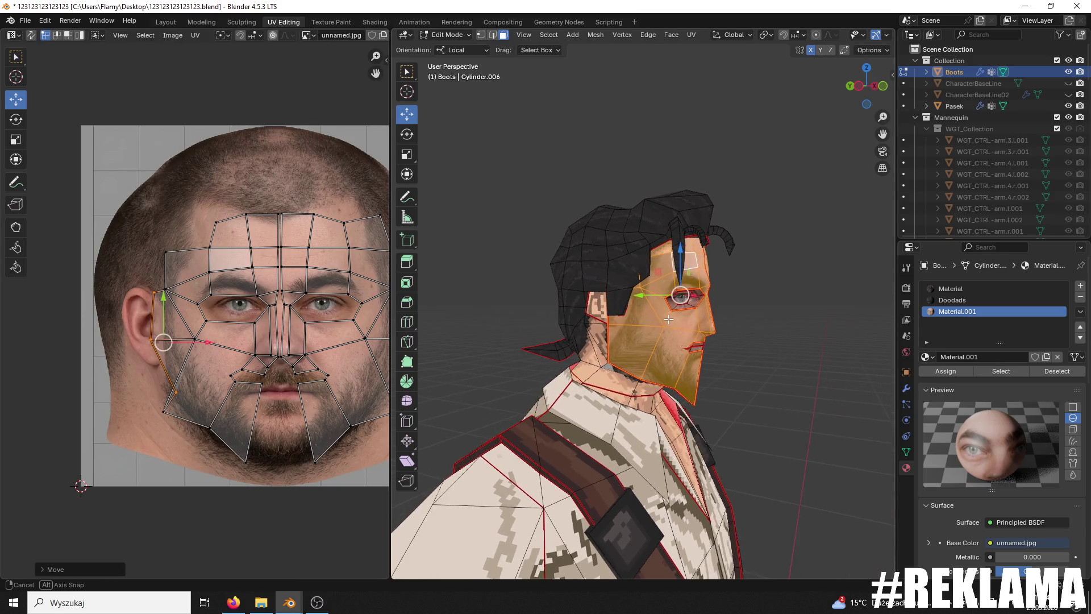
{"action": "scroll", "coordinate": [351, 309], "scroll_direction": "right", "scroll_amount": 5, "text": "ctrl"}
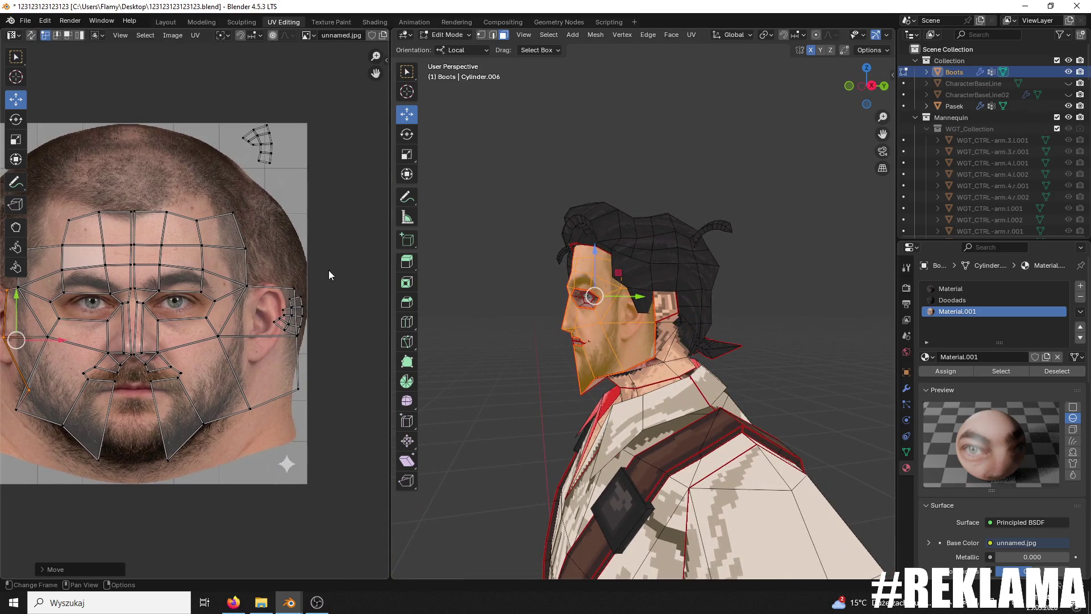
{"action": "left_click_drag", "start_coordinate": [312, 285], "coordinate": [267, 432]}
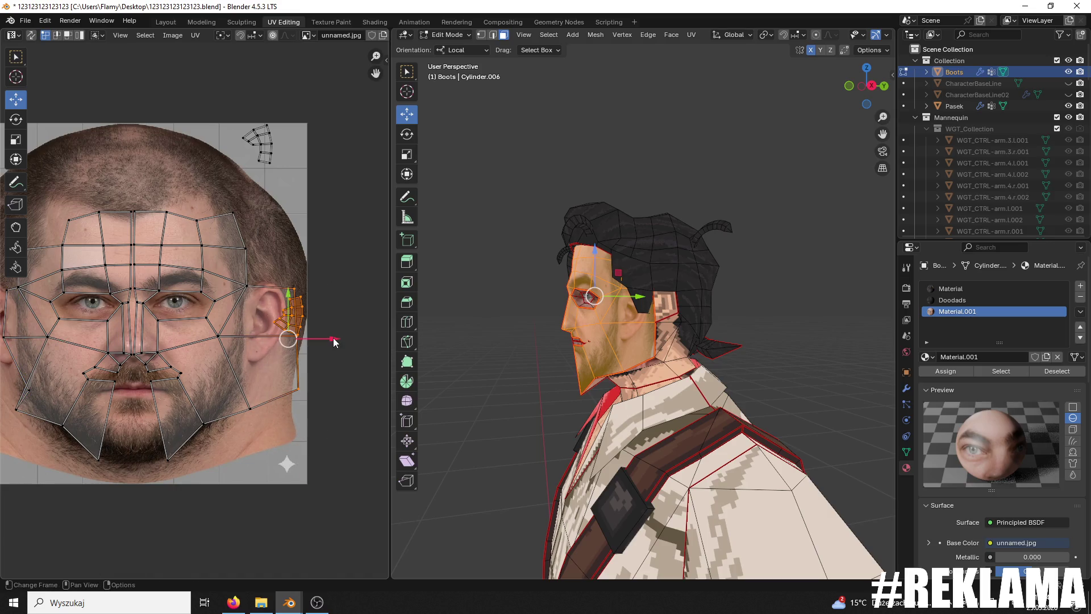
{"action": "left_click_drag", "start_coordinate": [334, 342], "coordinate": [299, 341]}
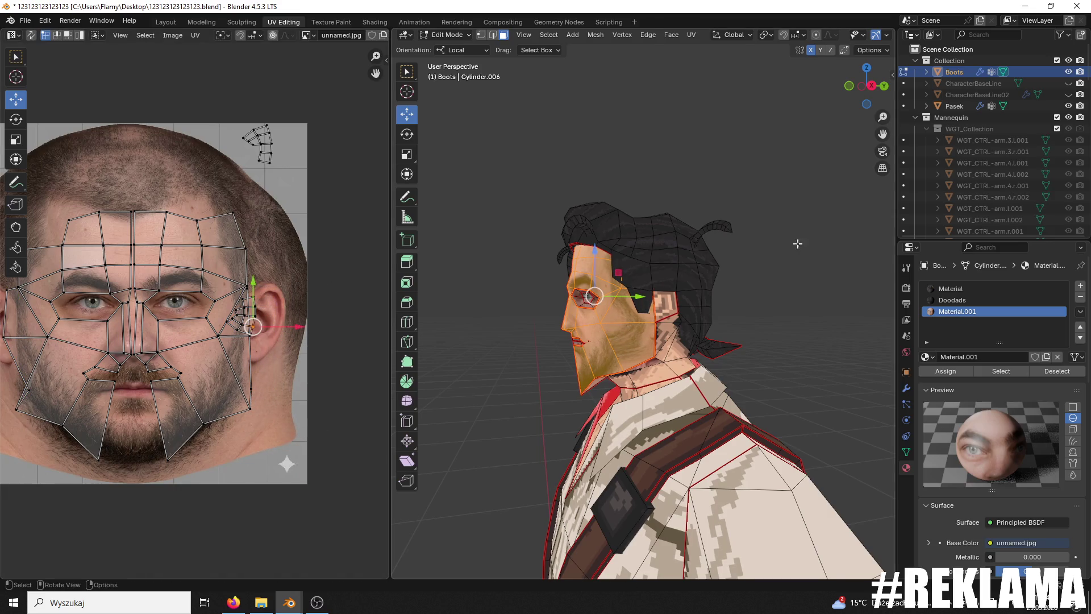
{"action": "left_click", "coordinate": [758, 245]}
{"action": "middle_click_drag", "start_coordinate": [758, 246], "coordinate": [569, 261]}
{"action": "scroll", "coordinate": [152, 331], "scroll_direction": "down", "scroll_amount": 2}
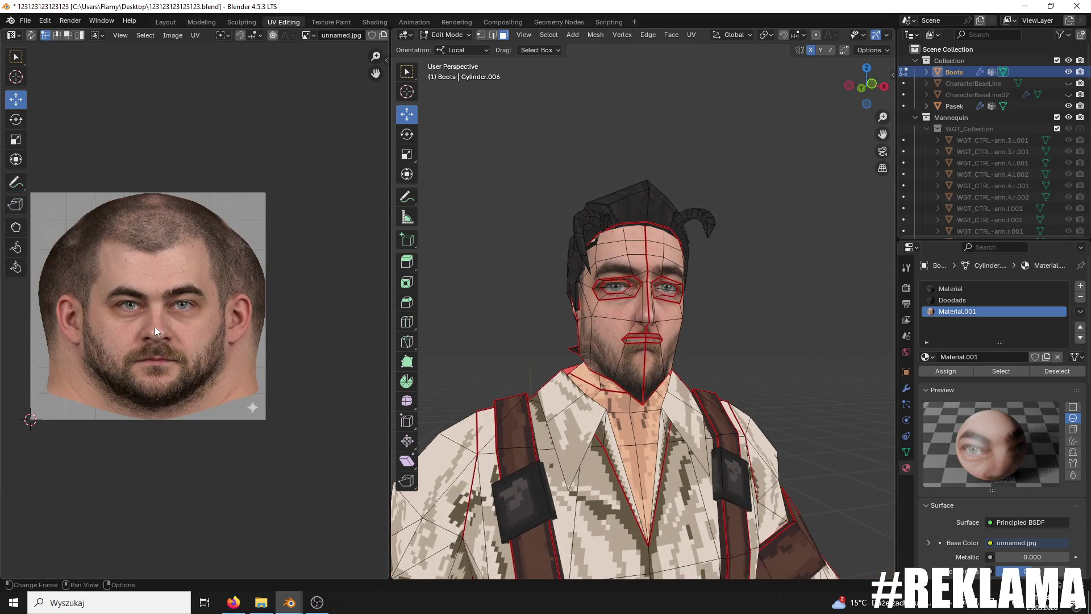
{"action": "left_click", "coordinate": [463, 35]}
{"action": "left_click", "coordinate": [452, 55]}
{"action": "mouse_move", "coordinate": [526, 189]}
{"action": "middle_mouse_down"}
{"action": "mouse_move", "coordinate": [400, 193]}
{"action": "mouse_move", "coordinate": [554, 190]}
{"action": "middle_mouse_up"}
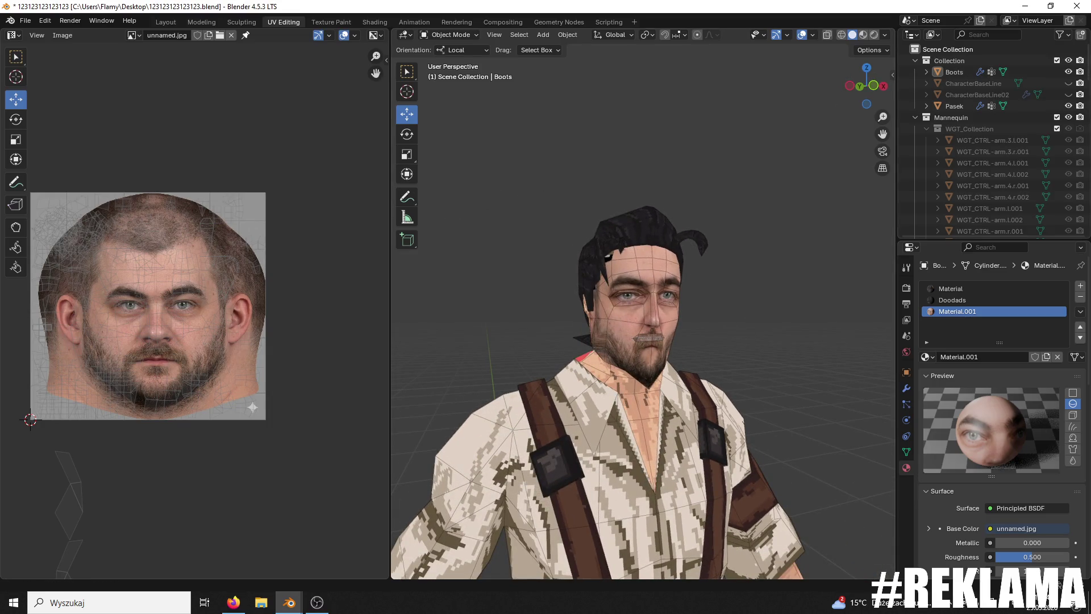
{"action": "middle_click_drag", "start_coordinate": [765, 397], "coordinate": [681, 359]}
{"action": "scroll", "coordinate": [678, 364], "scroll_direction": "up", "scroll_amount": 3}
{"action": "scroll", "coordinate": [676, 366], "scroll_direction": "up", "scroll_amount": 2}
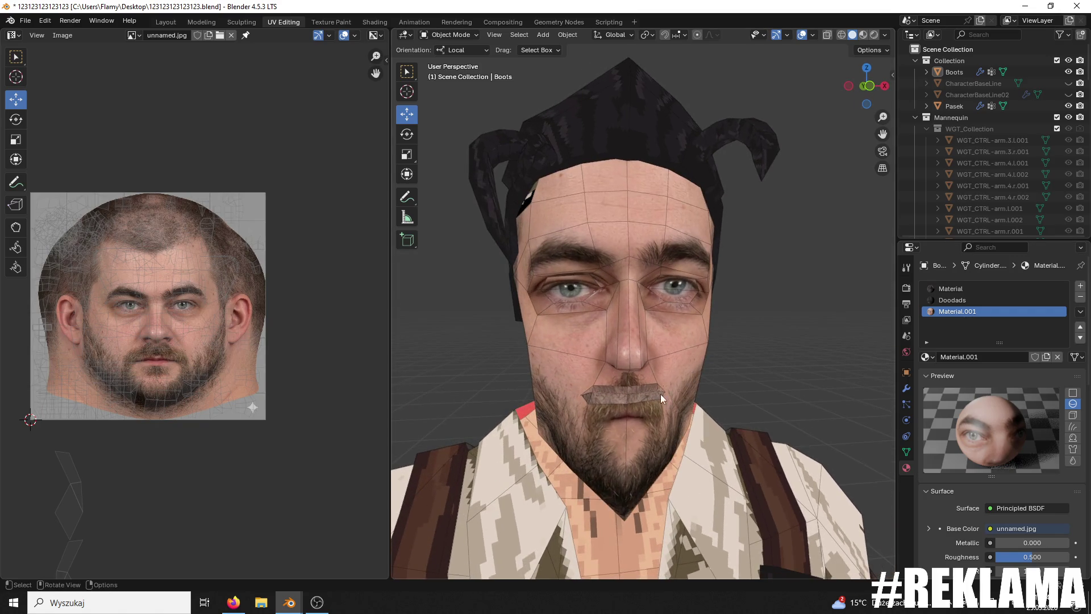
{"action": "left_click", "coordinate": [448, 35]}
{"action": "left_click", "coordinate": [451, 47]}
{"action": "left_click", "coordinate": [452, 35]}
{"action": "left_click", "coordinate": [451, 60]}
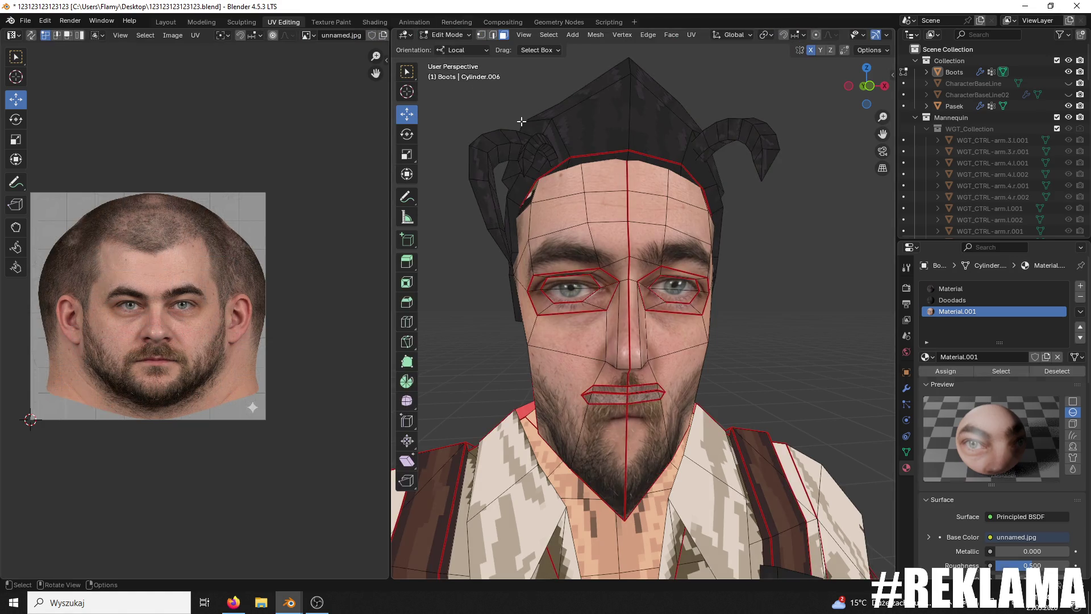
Step: Select the four lip faces and re-unwrap them with Angle Based unwrapping
{"action": "left_click", "coordinate": [645, 400]}
{"action": "scroll", "coordinate": [646, 400], "scroll_direction": "up", "scroll_amount": 2}
{"action": "left_click", "coordinate": [641, 401]}
{"action": "left_click", "coordinate": [642, 428]}
{"action": "left_click", "coordinate": [661, 415], "text": "shift"}
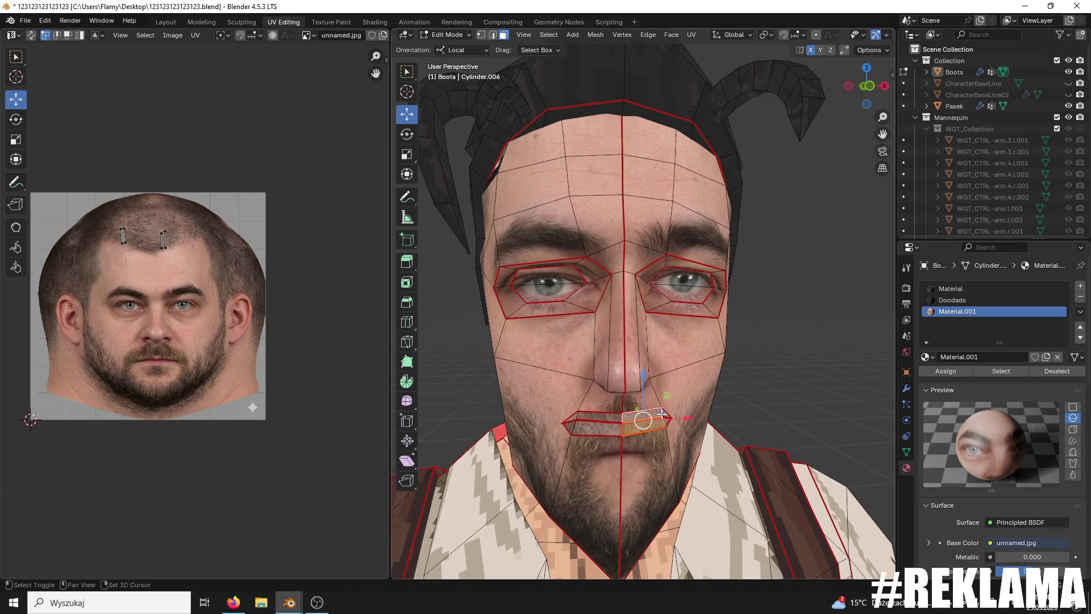
{"action": "left_click", "coordinate": [605, 427], "text": "shift"}
{"action": "scroll", "coordinate": [206, 268], "scroll_direction": "up", "scroll_amount": 2}
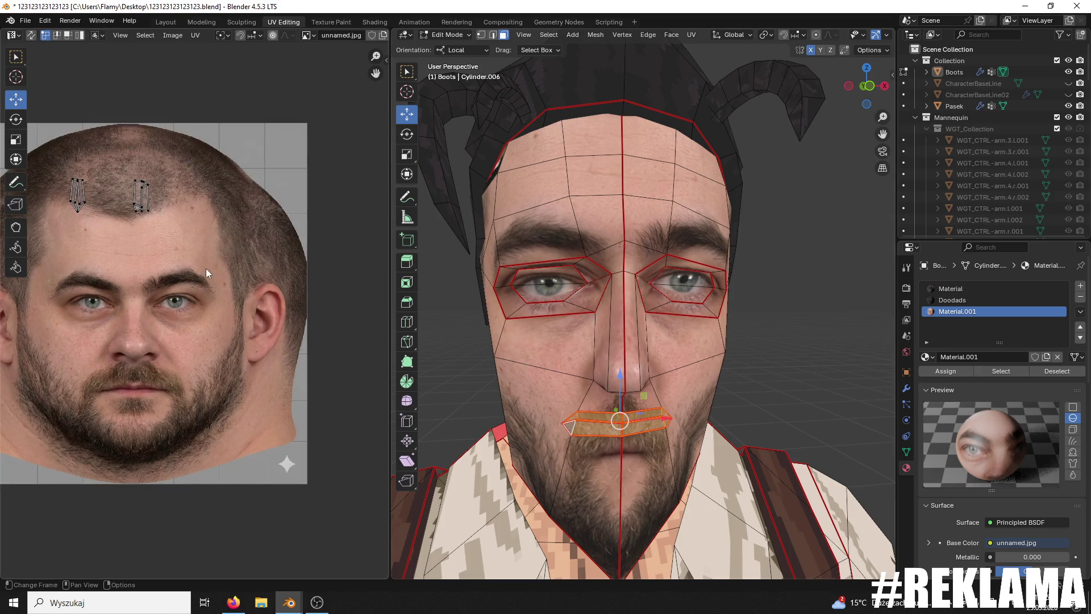
{"action": "key", "text": "a"}
{"action": "key", "text": "u"}
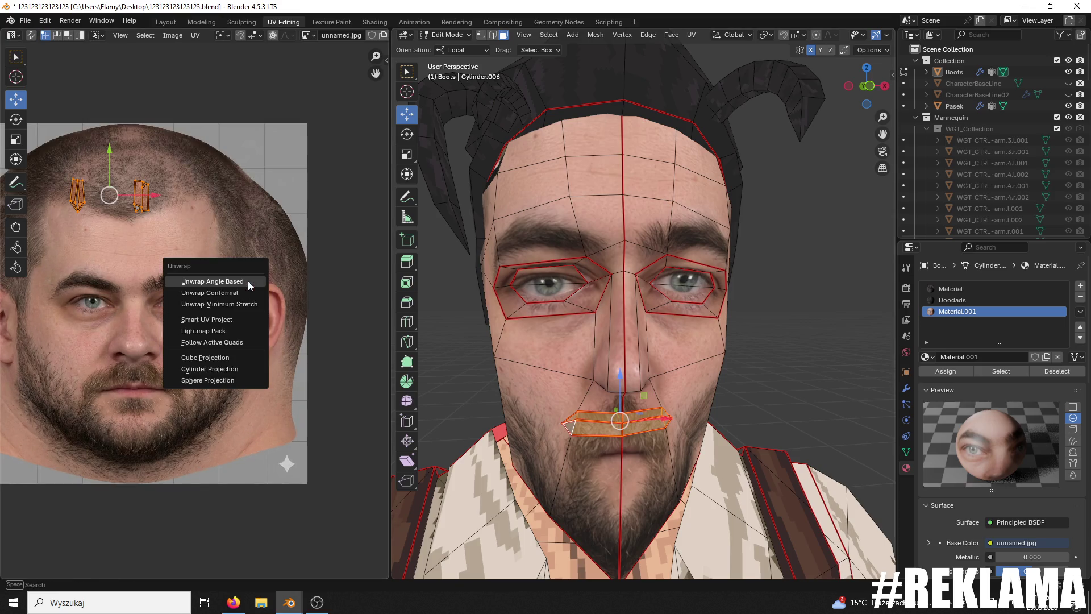
{"action": "left_click", "coordinate": [247, 281]}
Step: Rotate the lip islands 90°, shrink them and move them over the photo's mouth
{"action": "type", "text": "r90"}
{"action": "key", "text": "Return"}
{"action": "key", "text": "s"}
{"action": "left_click", "coordinate": [128, 307]}
{"action": "key", "text": "g"}
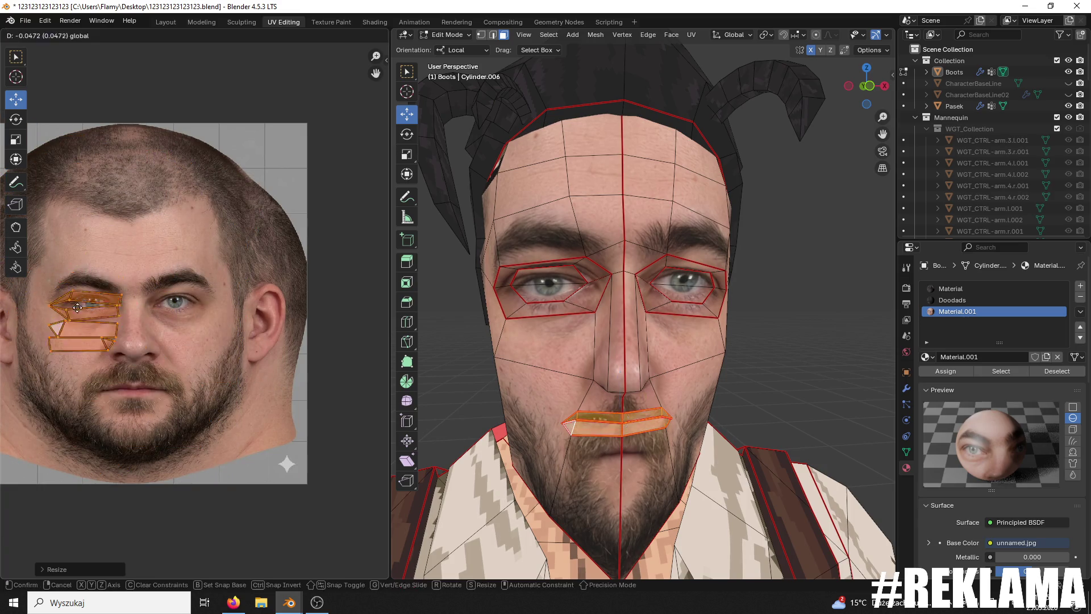
{"action": "left_click", "coordinate": [67, 339]}
{"action": "key", "text": "g"}
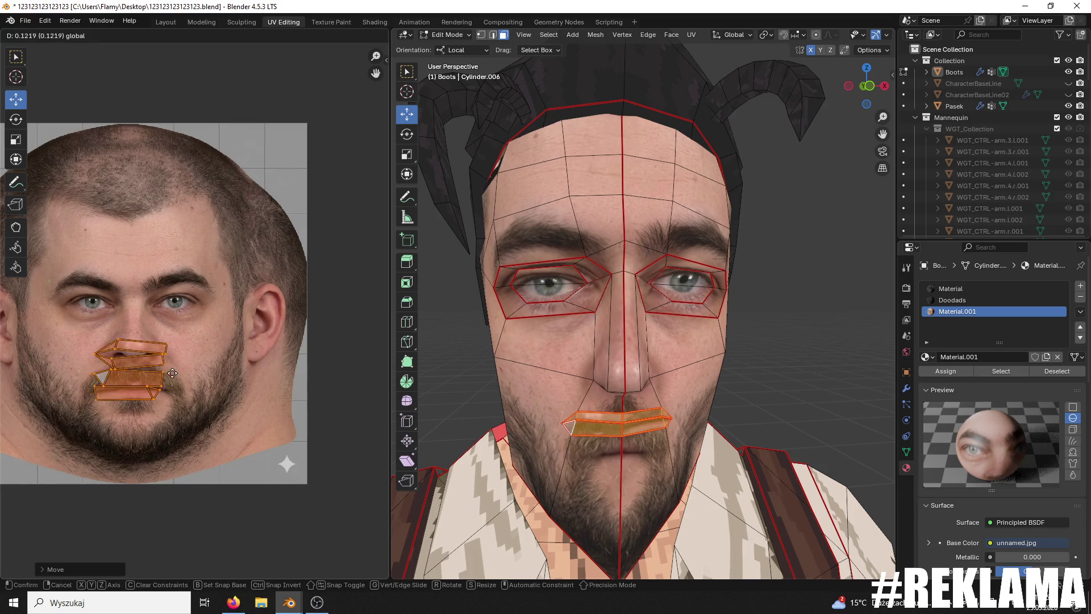
{"action": "left_click", "coordinate": [194, 356]}
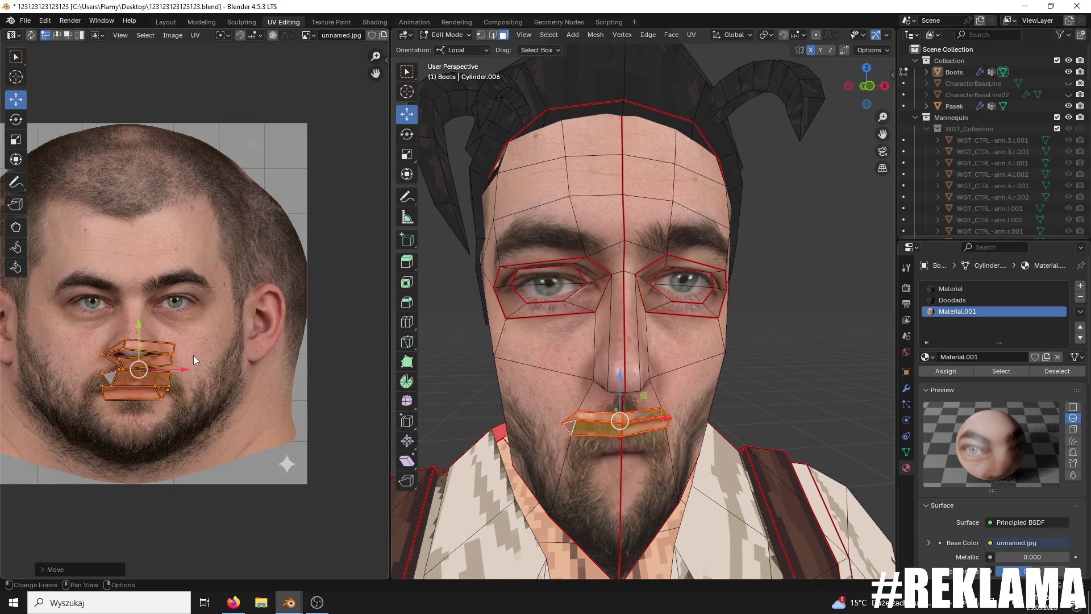
Step: Zoom in on the mouth area and try another lip-island move, then undo it
{"action": "scroll", "coordinate": [193, 356], "scroll_direction": "up", "scroll_amount": 1}
{"action": "scroll", "coordinate": [190, 360], "scroll_direction": "up", "scroll_amount": 2}
{"action": "middle_click_drag", "start_coordinate": [258, 344], "coordinate": [276, 336]}
{"action": "key", "text": "g"}
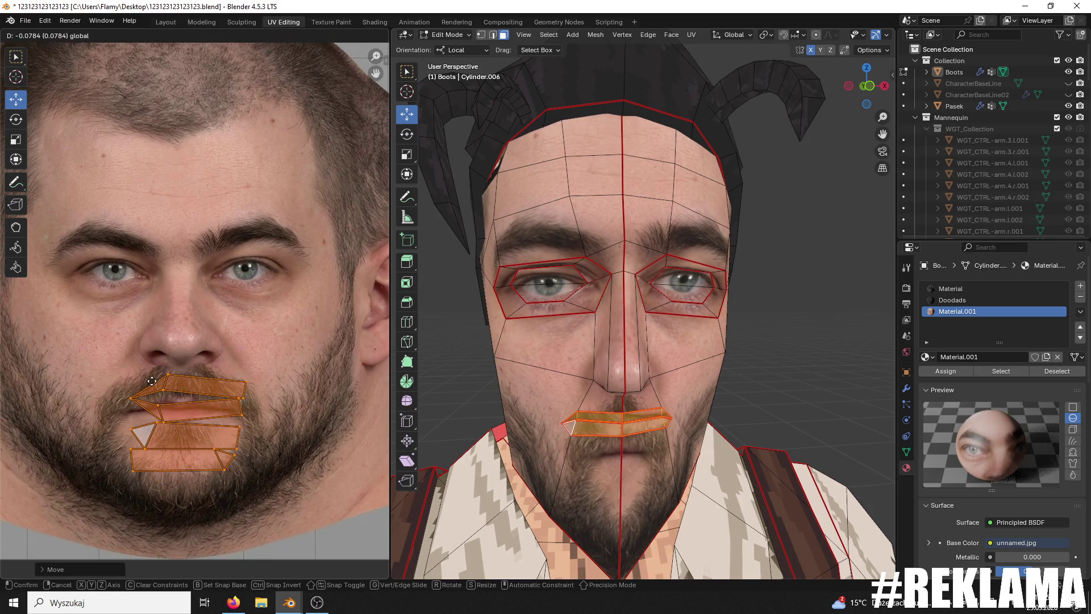
{"action": "left_click", "coordinate": [164, 389]}
{"action": "key", "text": "ctrl+z"}
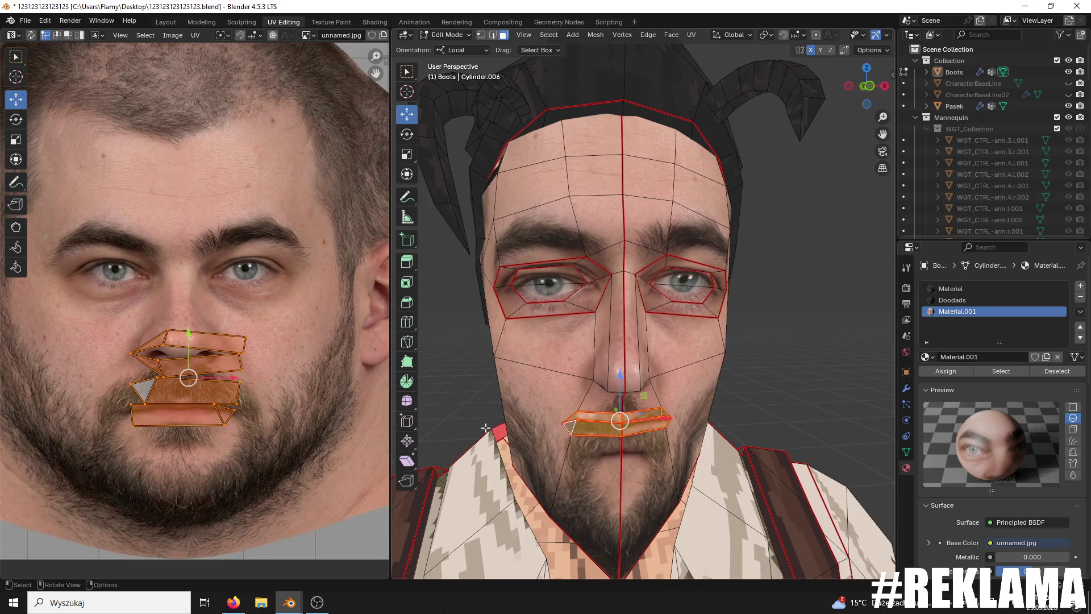
Step: Select only the two upper-lip faces and unwrap them on their own
{"action": "left_click", "coordinate": [572, 415]}
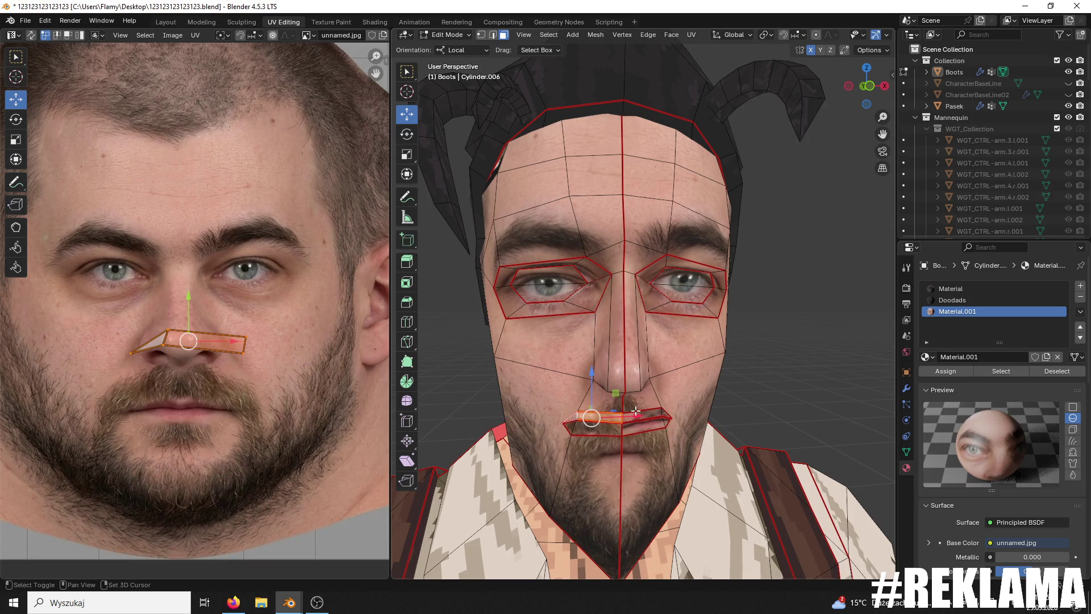
{"action": "left_click", "coordinate": [659, 412], "text": "shift"}
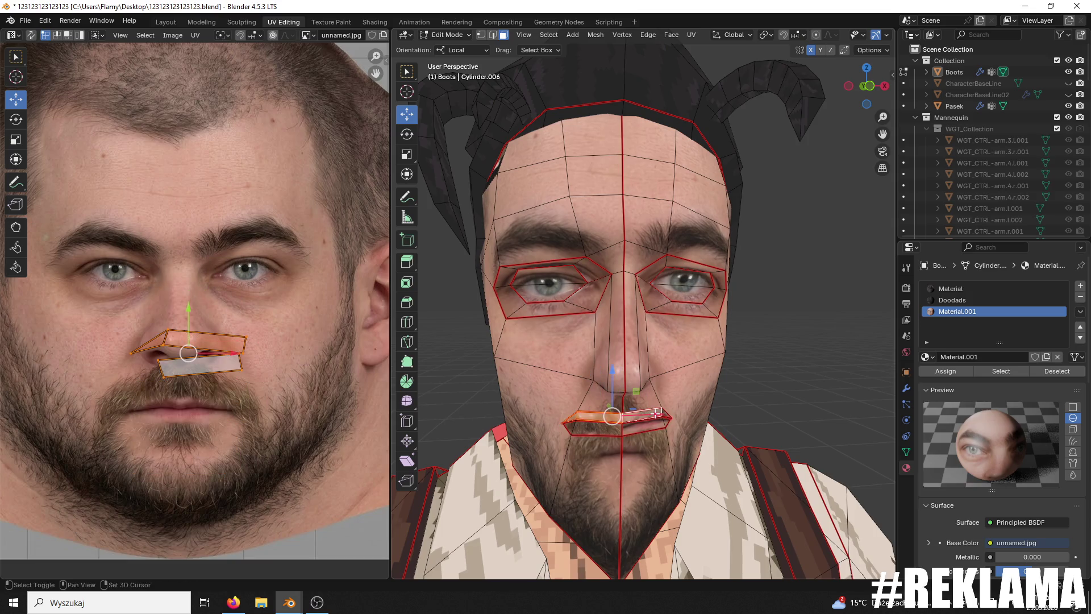
{"action": "left_click", "coordinate": [666, 412], "text": "shift"}
{"action": "scroll", "coordinate": [665, 413], "scroll_direction": "up", "scroll_amount": 3}
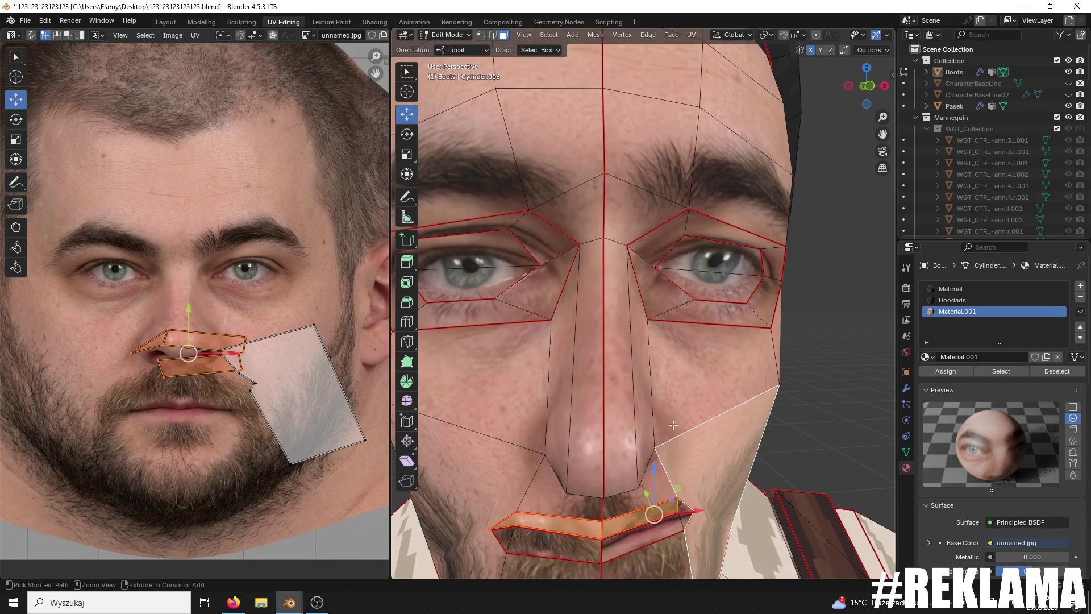
{"action": "left_click", "coordinate": [668, 491], "text": "shift"}
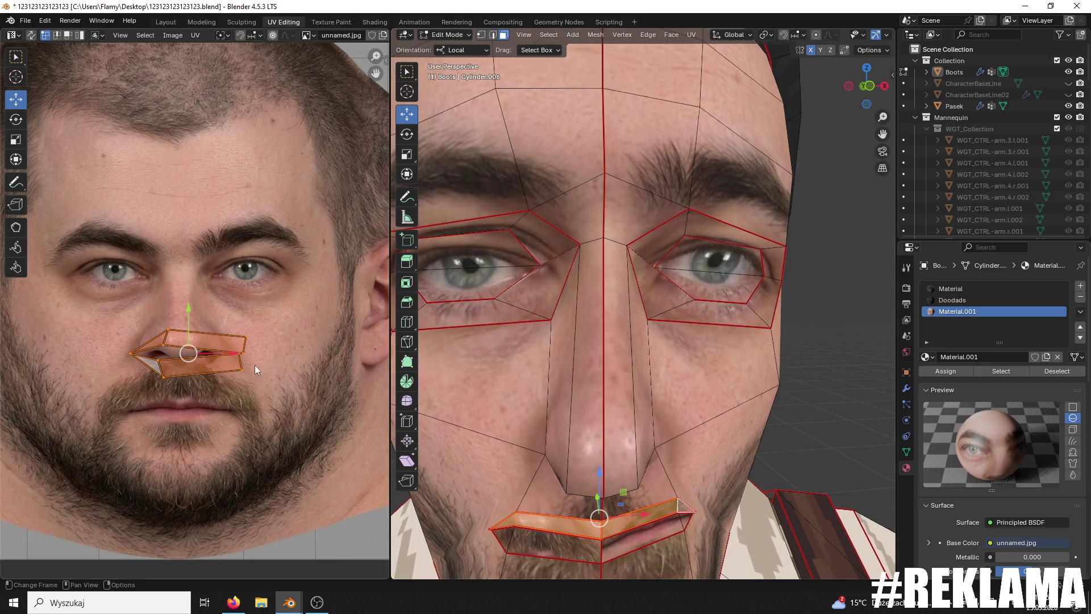
{"action": "key", "text": "u"}
{"action": "left_click", "coordinate": [302, 352]}
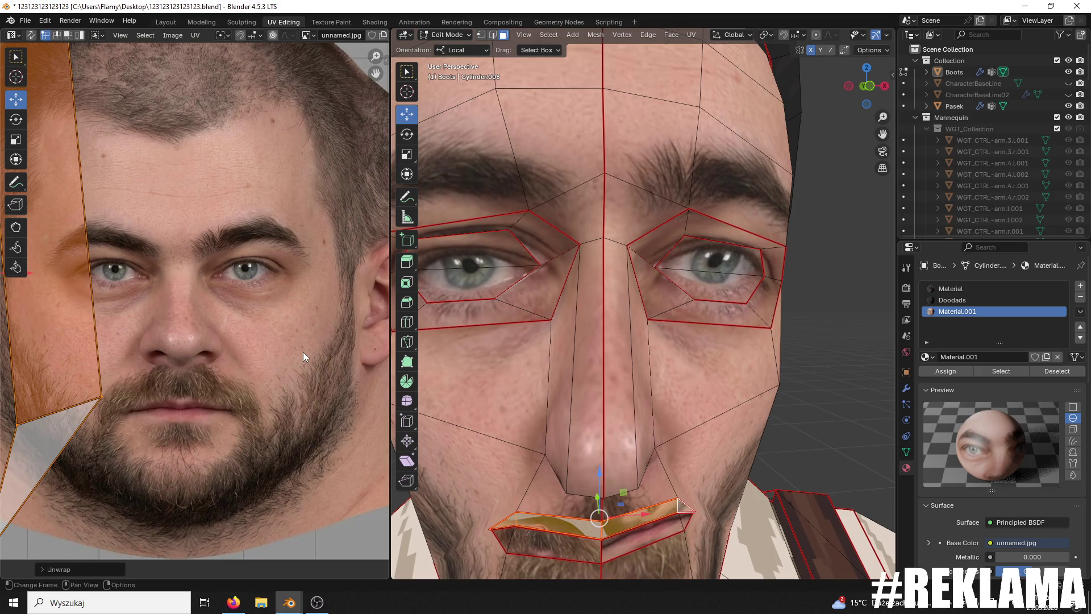
Step: Move, shrink and rotate the new lip island 90°, then drag it down onto the photo's mouth
{"action": "scroll", "coordinate": [298, 350], "scroll_direction": "down", "scroll_amount": 3}
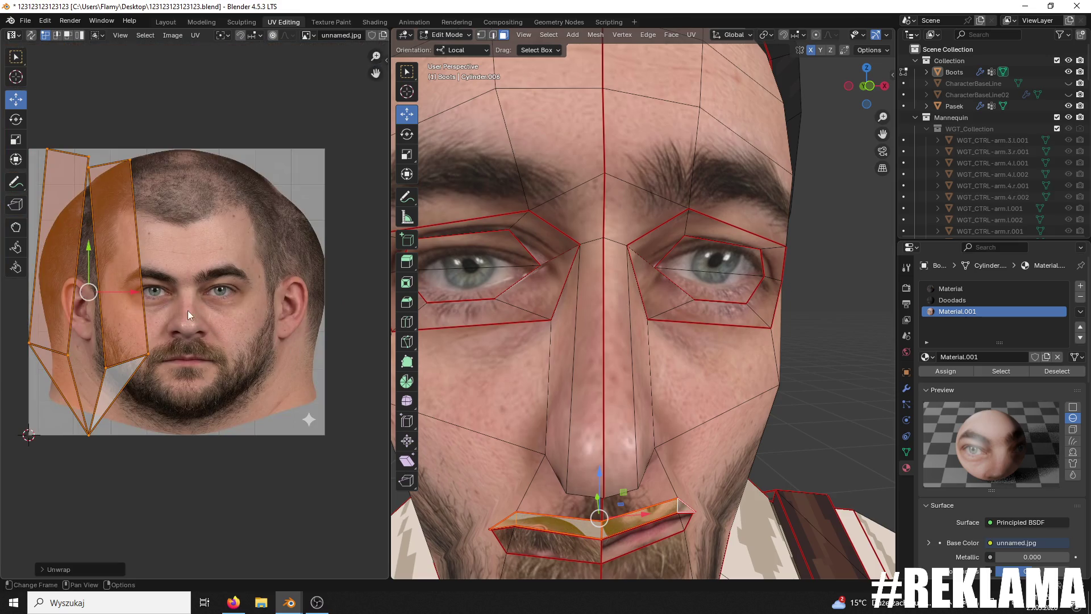
{"action": "left_click_drag", "start_coordinate": [132, 293], "coordinate": [221, 295]}
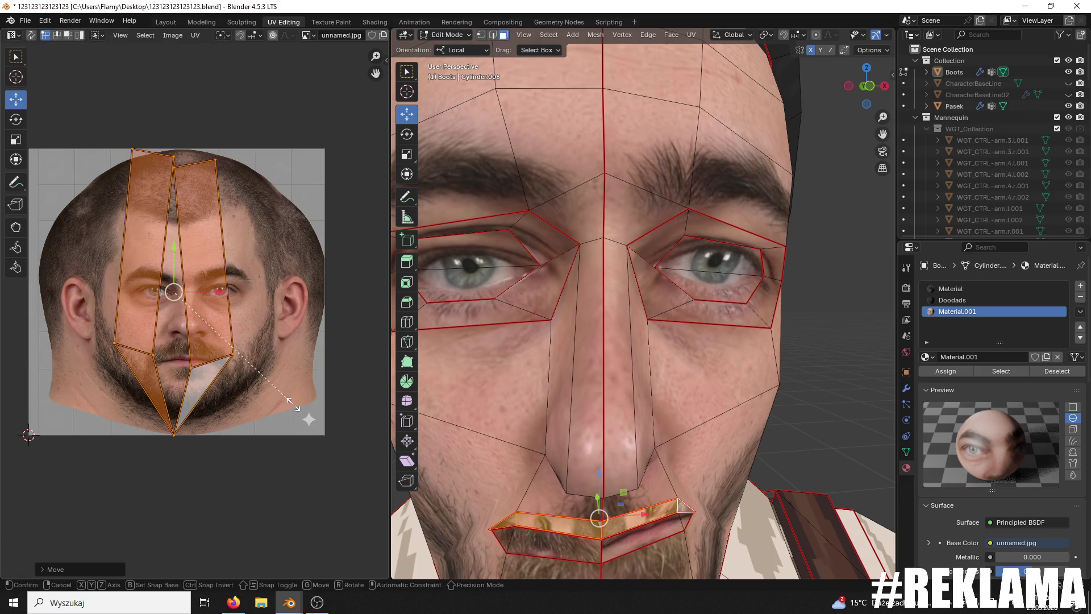
{"action": "key", "text": "s"}
{"action": "left_click", "coordinate": [204, 321]}
{"action": "scroll", "coordinate": [237, 339], "scroll_direction": "up", "scroll_amount": 3}
{"action": "key", "text": "r"}
{"action": "left_click", "coordinate": [153, 252]}
{"action": "left_click_drag", "start_coordinate": [152, 252], "coordinate": [134, 382]}
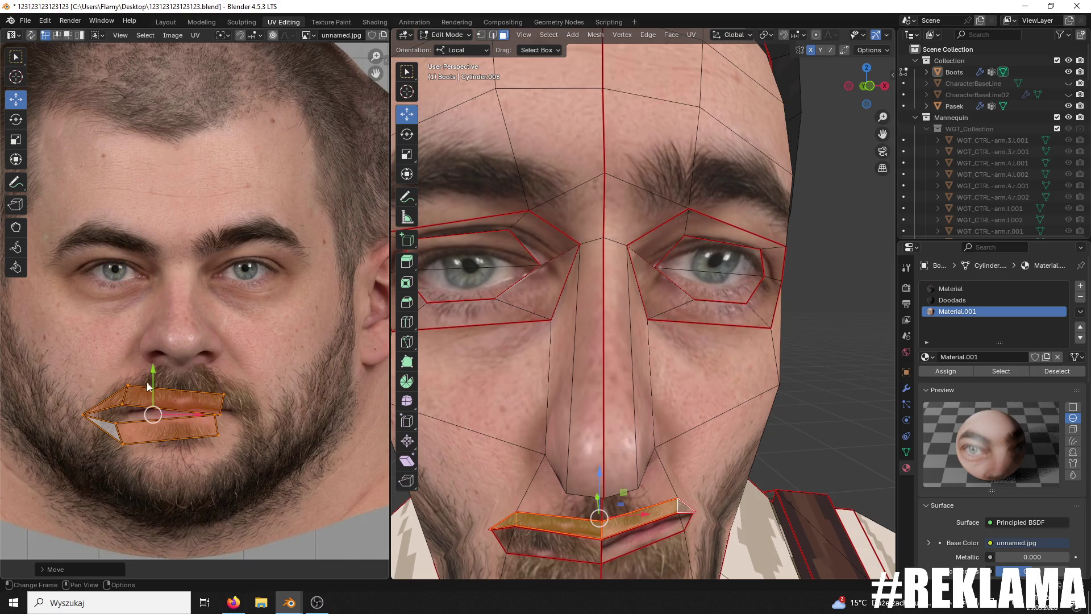
Step: Slide, slightly tilt, shrink and nudge the upper-lip island along the photo's mouth
{"action": "left_click_drag", "start_coordinate": [190, 413], "coordinate": [148, 419]}
{"action": "key", "text": "r"}
{"action": "left_click", "coordinate": [294, 410]}
{"action": "key", "text": "s"}
{"action": "left_click", "coordinate": [142, 410]}
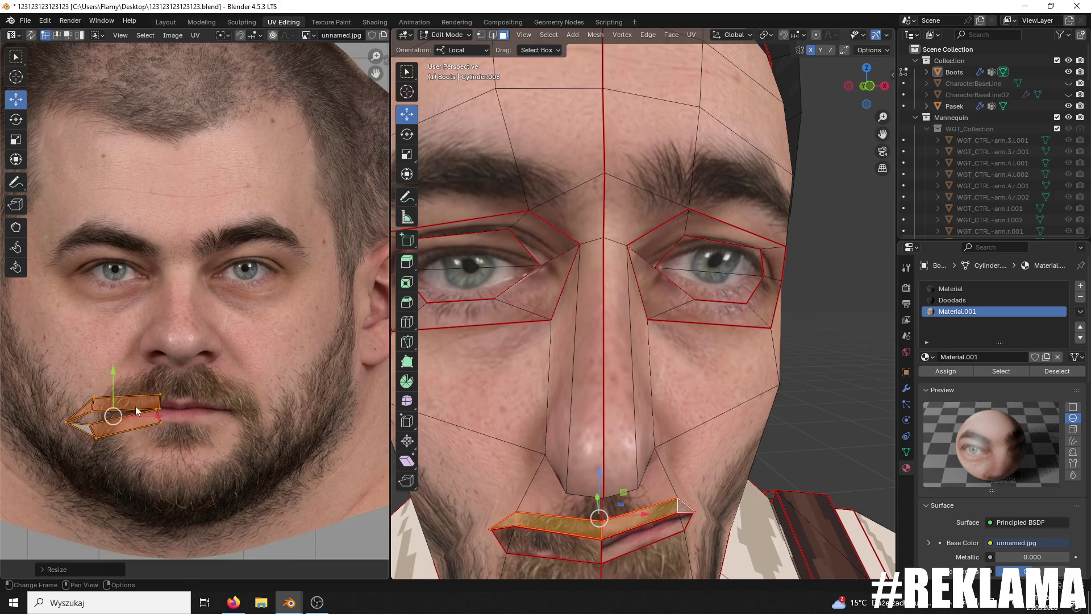
{"action": "left_click_drag", "start_coordinate": [146, 415], "coordinate": [168, 410]}
{"action": "left_click_drag", "start_coordinate": [149, 373], "coordinate": [137, 390]}
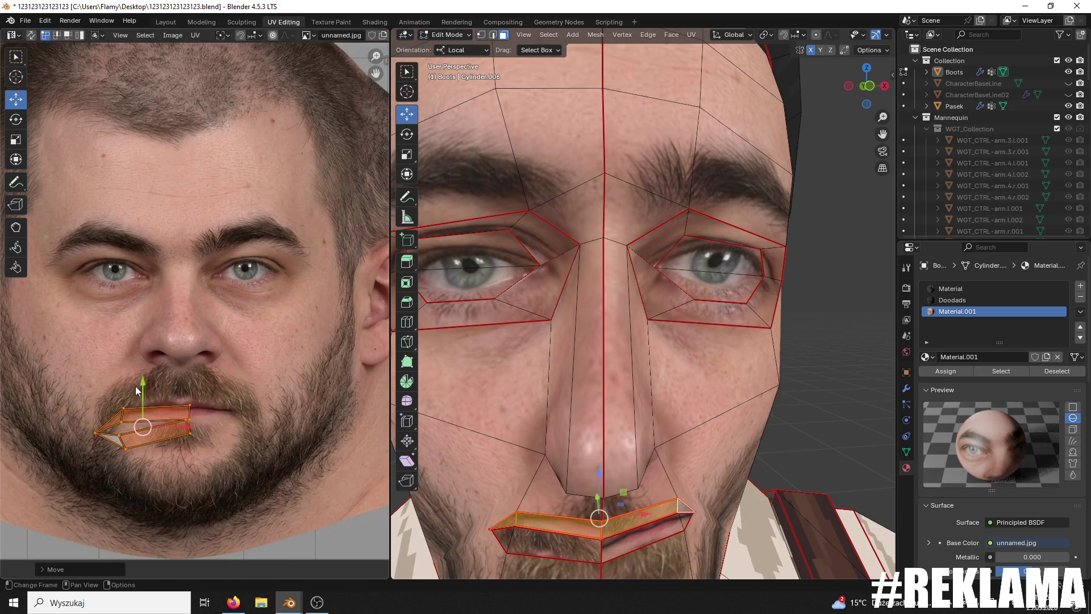
{"action": "key", "text": "g"}
{"action": "left_click", "coordinate": [195, 421]}
{"action": "key", "text": "g"}
{"action": "left_click", "coordinate": [177, 417]}
Step: Select one lip face's UVs and rotate it by 90° then 80° to lie nearly horizontal
{"action": "left_click", "coordinate": [180, 423]}
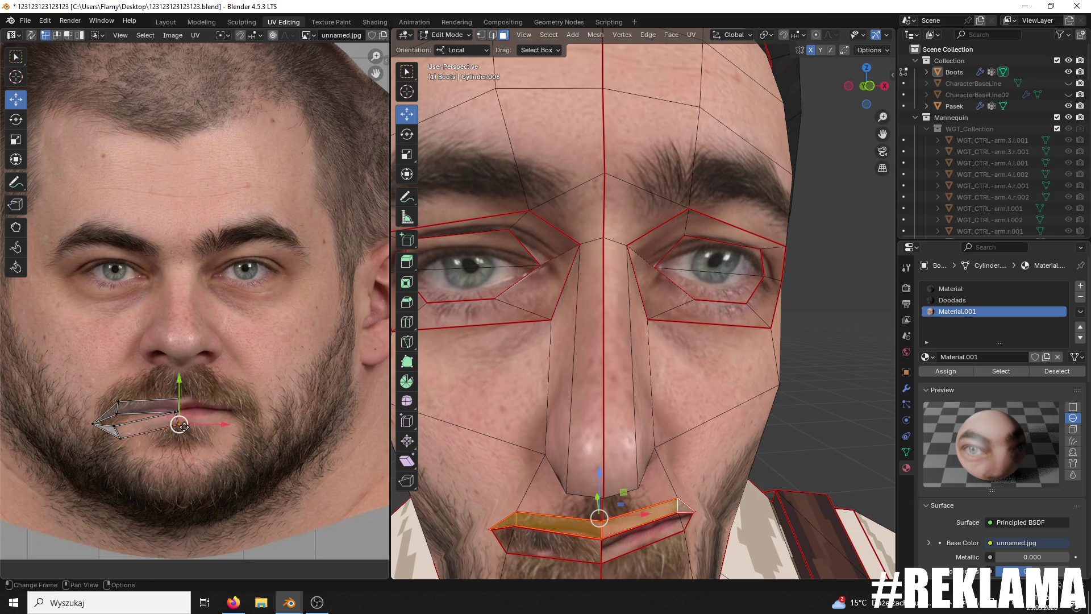
{"action": "left_click", "coordinate": [132, 437]}
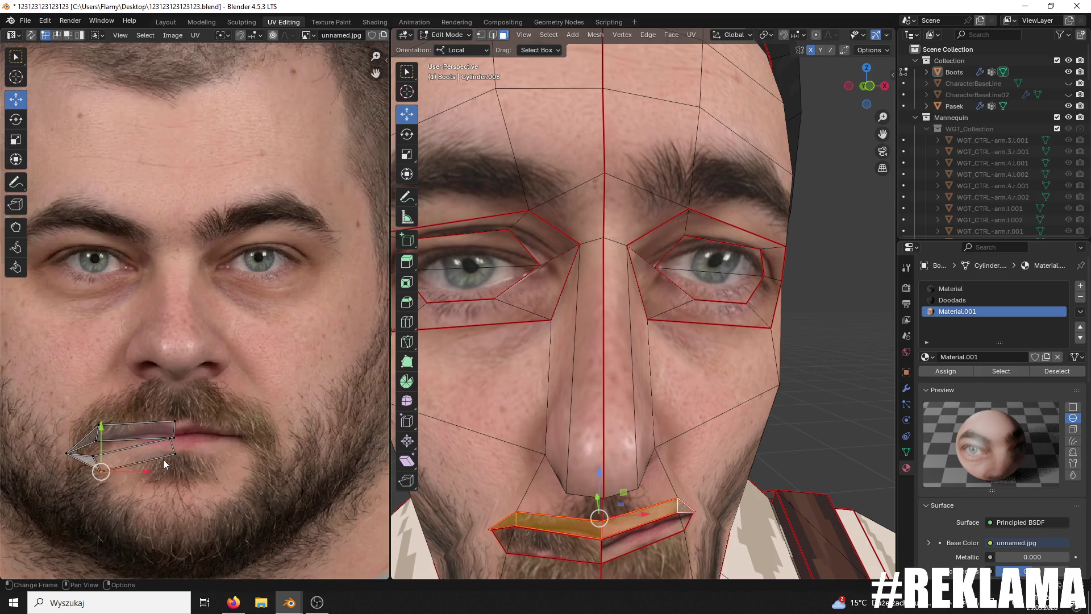
{"action": "scroll", "coordinate": [132, 438], "scroll_direction": "up", "scroll_amount": 3}
{"action": "left_click", "coordinate": [233, 430], "text": "shift"}
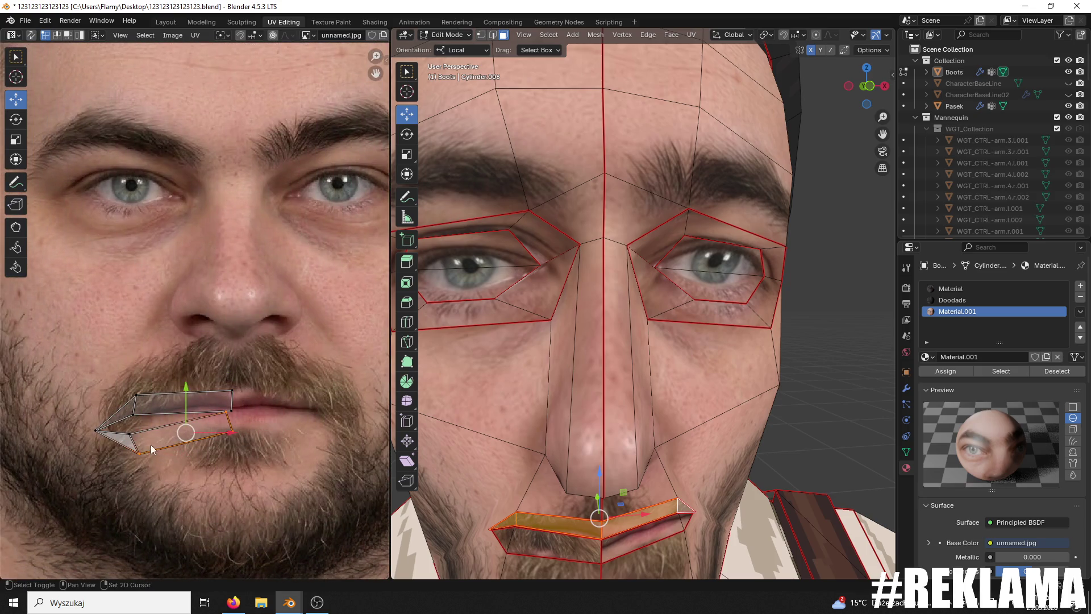
{"action": "type", "text": "r90"}
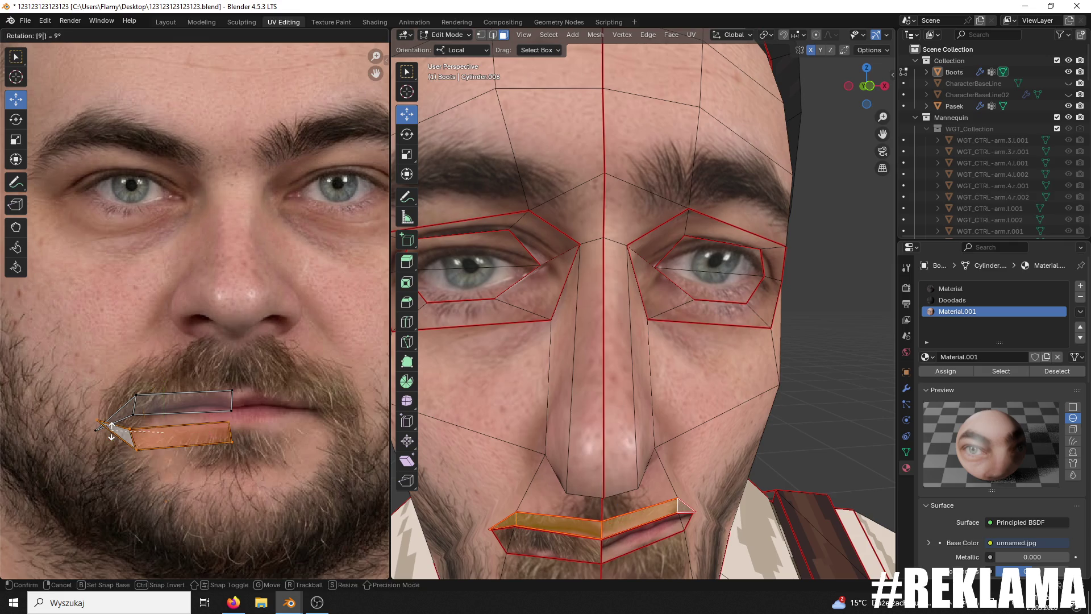
{"action": "key", "text": "Return"}
{"action": "type", "text": "r80"}
{"action": "key", "text": "Return"}
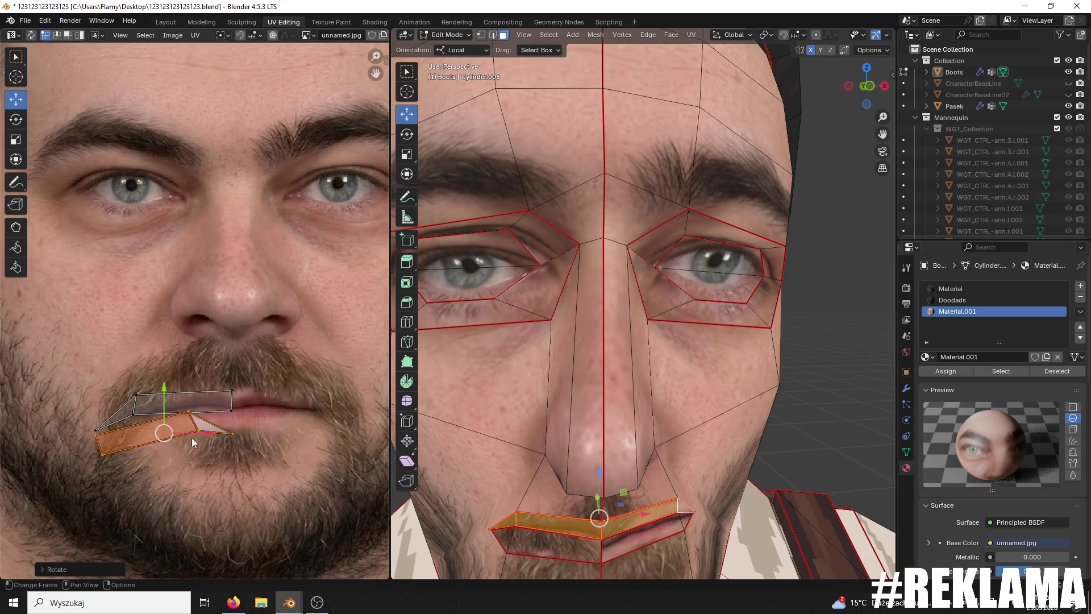
Step: Move that lip UV face right and up until it lines up with the others
{"action": "key", "text": "g"}
{"action": "left_click", "coordinate": [318, 435]}
{"action": "key", "text": "g"}
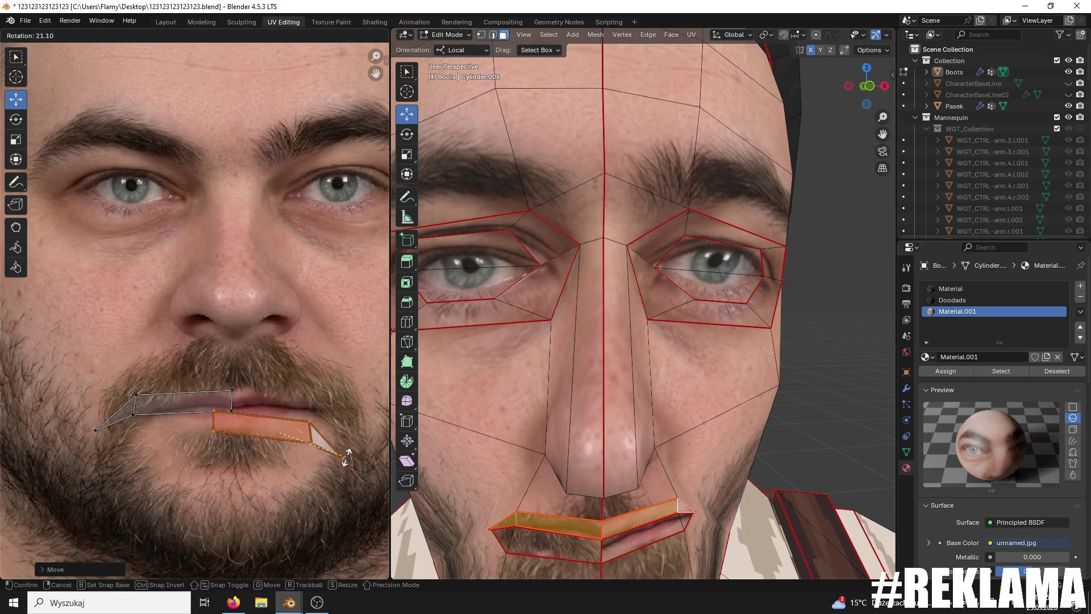
{"action": "left_click", "coordinate": [290, 419]}
{"action": "key", "text": "g"}
{"action": "left_click", "coordinate": [281, 384]}
{"action": "key", "text": "g"}
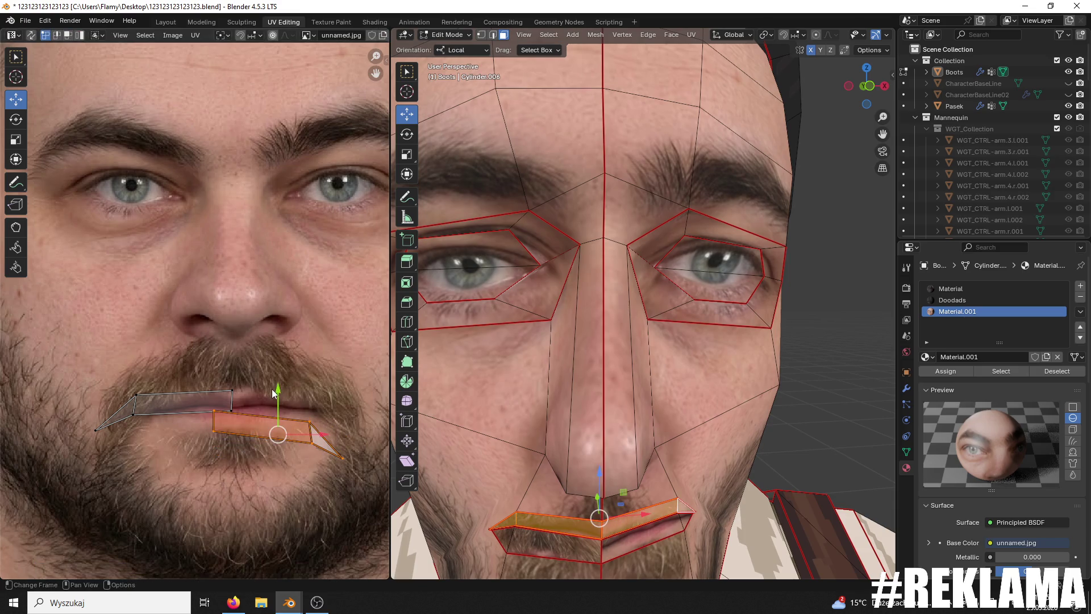
{"action": "left_click", "coordinate": [277, 371]}
Step: Tilt the right upper-lip UV face so its right end rises, then raise it onto the lip
{"action": "left_click", "coordinate": [324, 440]}
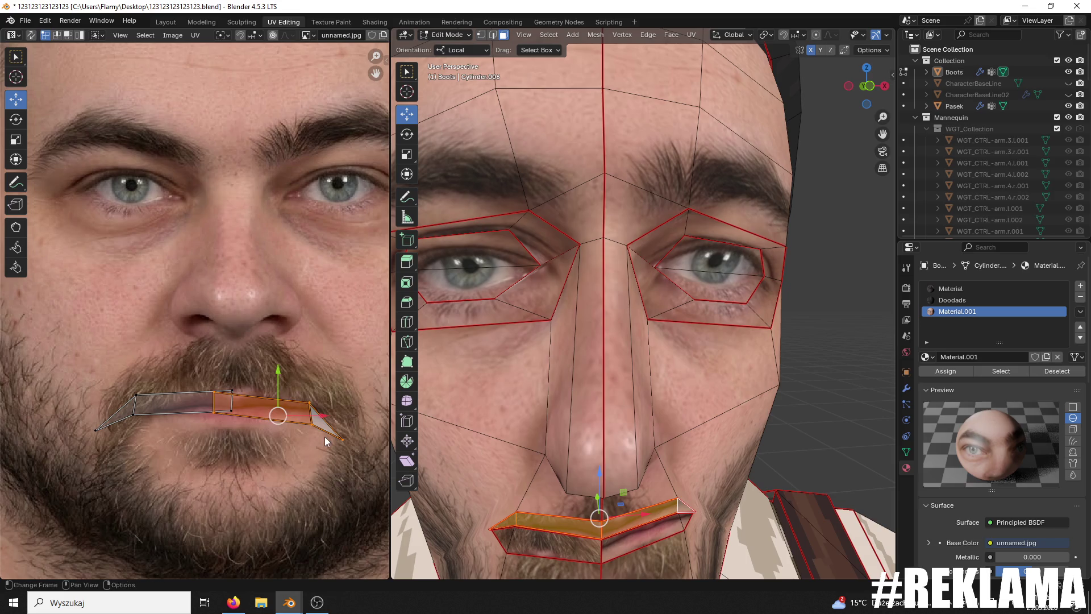
{"action": "left_click", "coordinate": [16, 120]}
{"action": "left_click", "coordinate": [295, 369]}
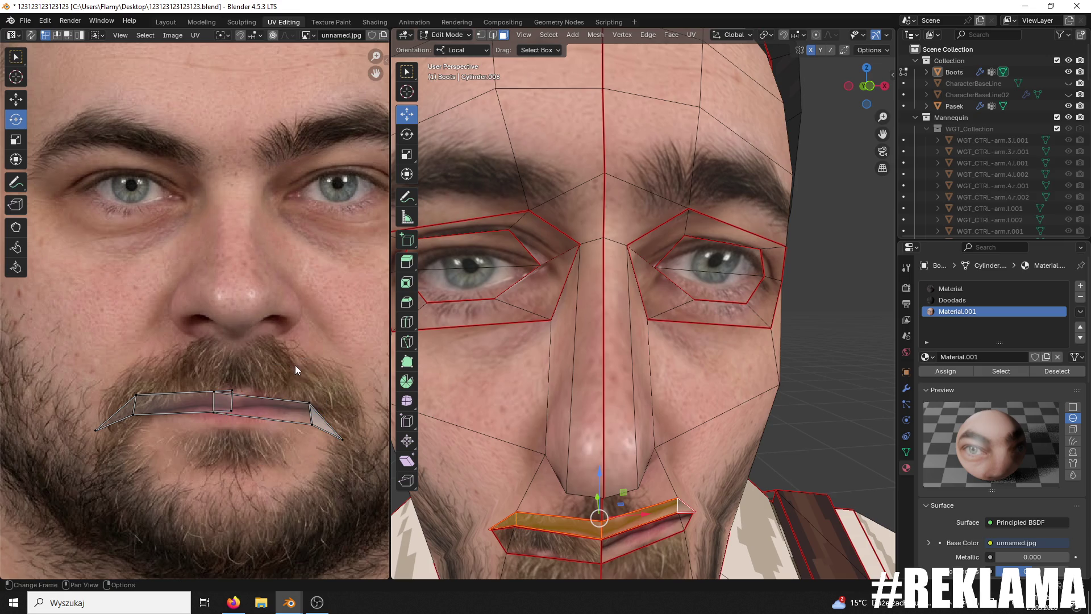
{"action": "left_click", "coordinate": [316, 384]}
{"action": "left_click", "coordinate": [318, 382]}
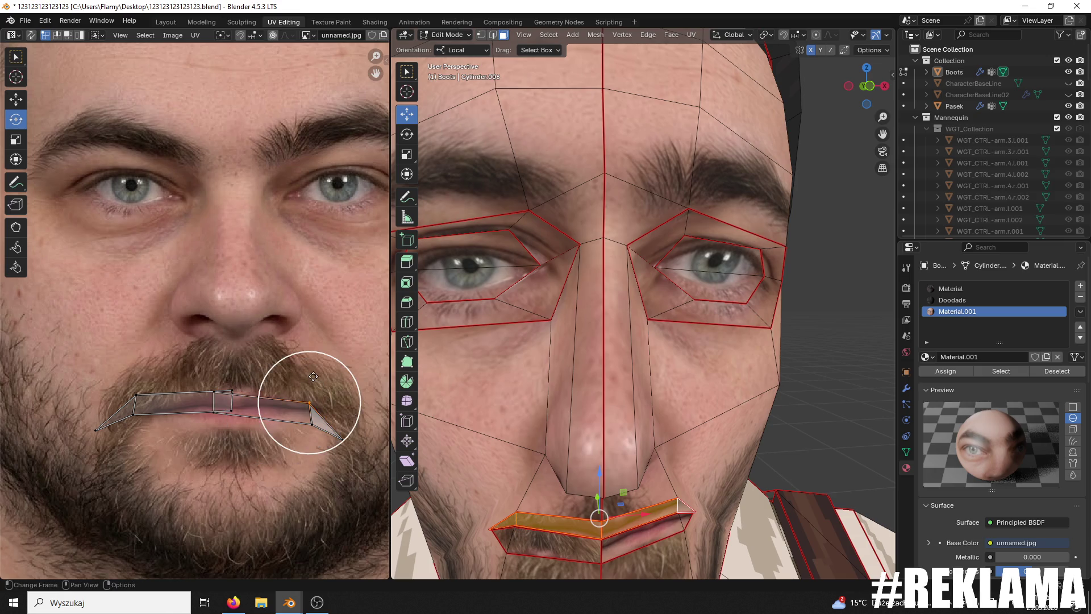
{"action": "key", "text": "ctrl+KP_Add"}
{"action": "left_click_drag", "start_coordinate": [363, 470], "coordinate": [368, 461]}
{"action": "left_click", "coordinate": [17, 103]}
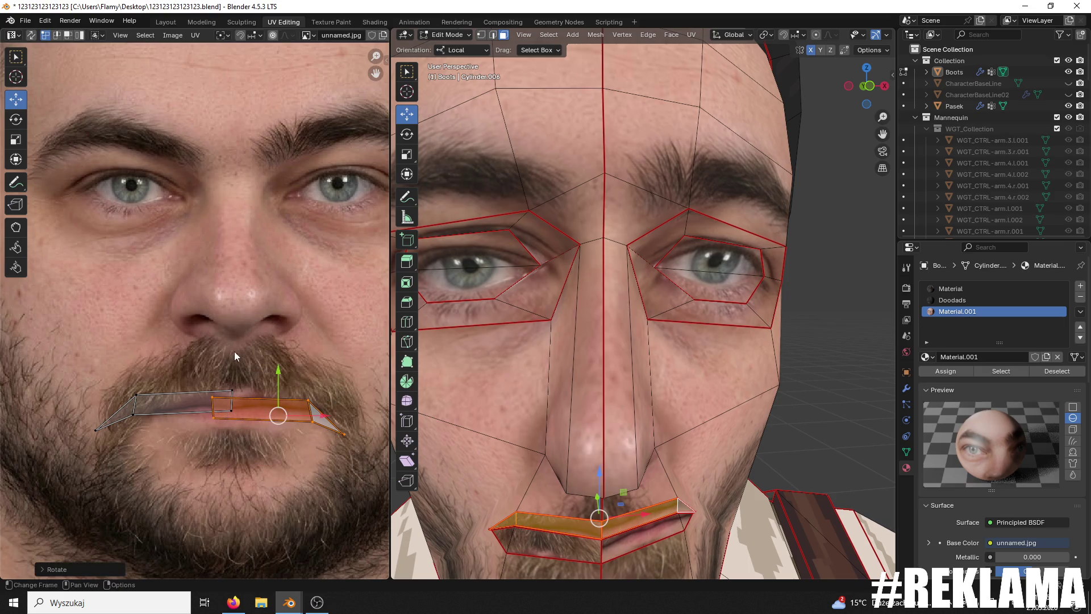
{"action": "left_click_drag", "start_coordinate": [273, 372], "coordinate": [270, 357]}
{"action": "left_click", "coordinate": [272, 358]}
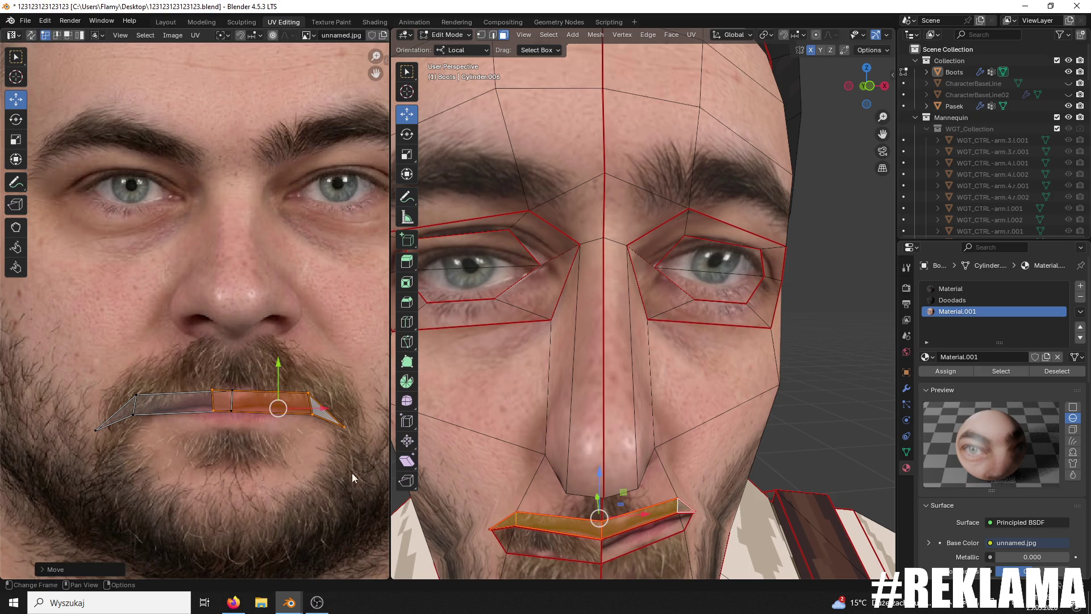
{"action": "left_click", "coordinate": [636, 533]}
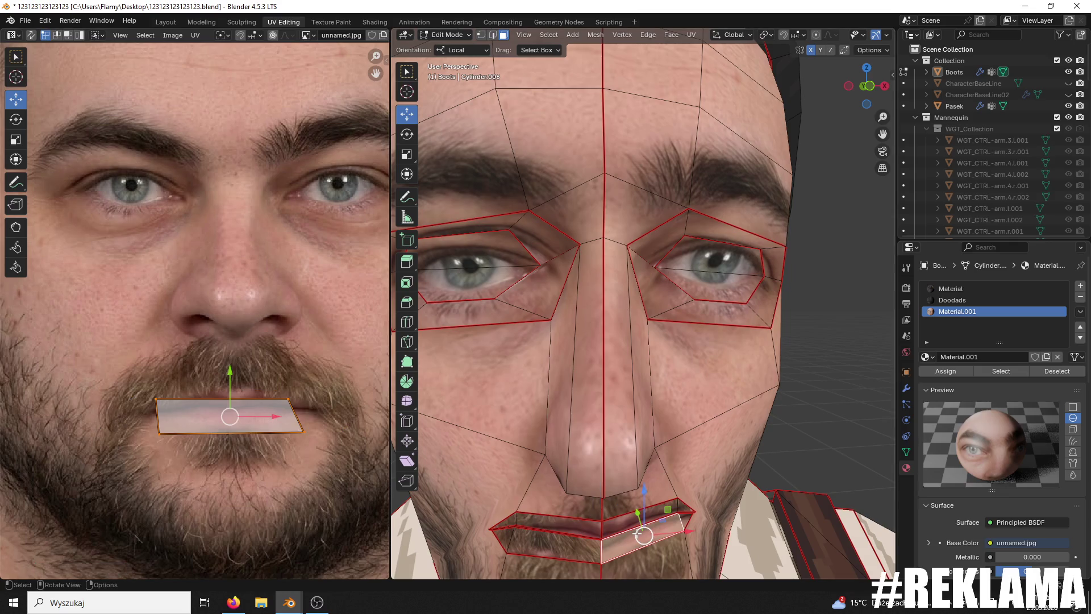
Step: Select the lower-lip faces and move, shrink and slide their UVs onto the photo's lower lip
{"action": "left_click", "coordinate": [686, 519], "text": "shift"}
{"action": "left_click", "coordinate": [554, 543], "text": "shift"}
{"action": "left_click", "coordinate": [503, 537], "text": "shift"}
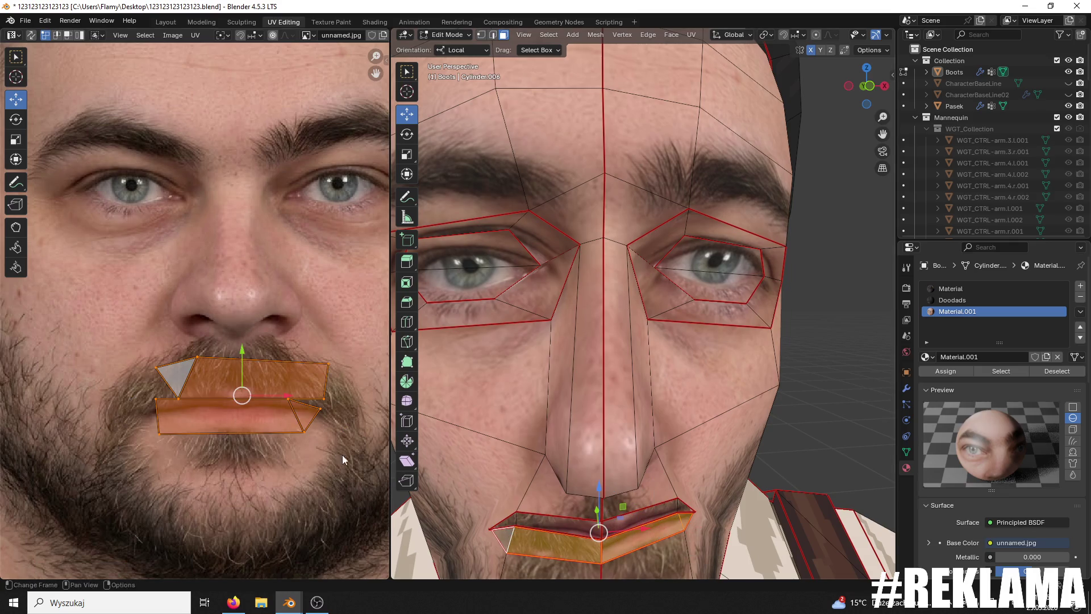
{"action": "left_click_drag", "start_coordinate": [234, 348], "coordinate": [233, 422]}
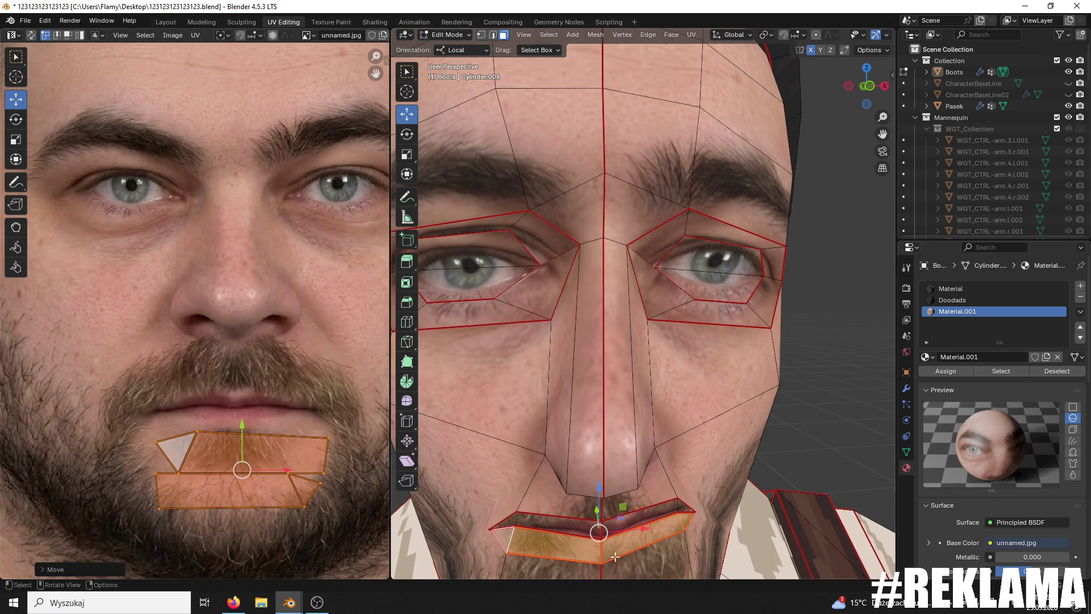
{"action": "left_click", "coordinate": [643, 529]}
{"action": "left_click", "coordinate": [685, 519], "text": "shift"}
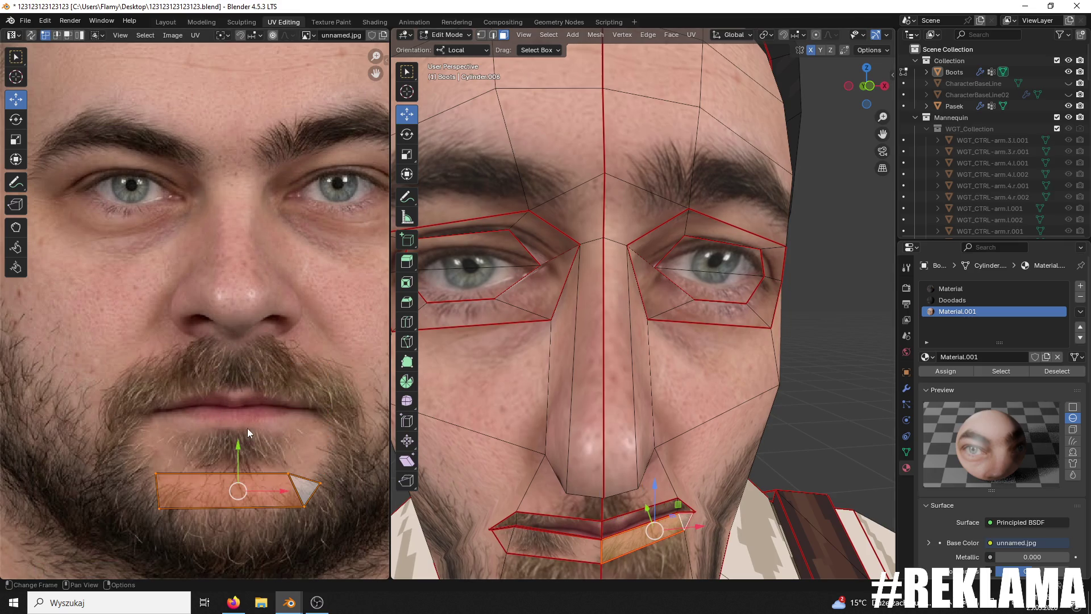
{"action": "left_click_drag", "start_coordinate": [247, 433], "coordinate": [248, 362]}
{"action": "key", "text": "s"}
{"action": "left_click", "coordinate": [292, 437]}
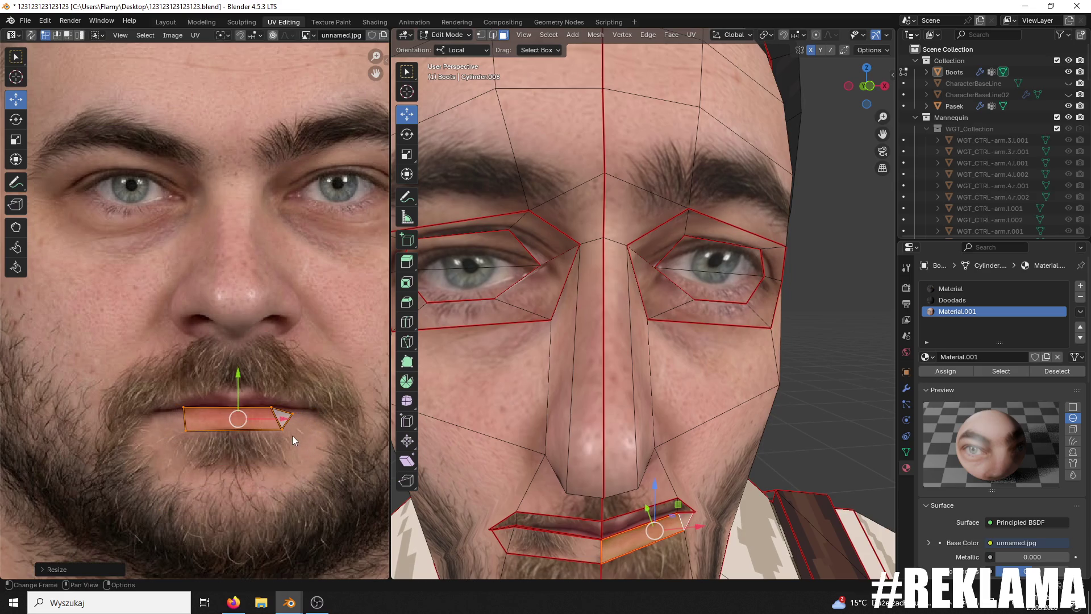
{"action": "left_click_drag", "start_coordinate": [291, 417], "coordinate": [320, 418]}
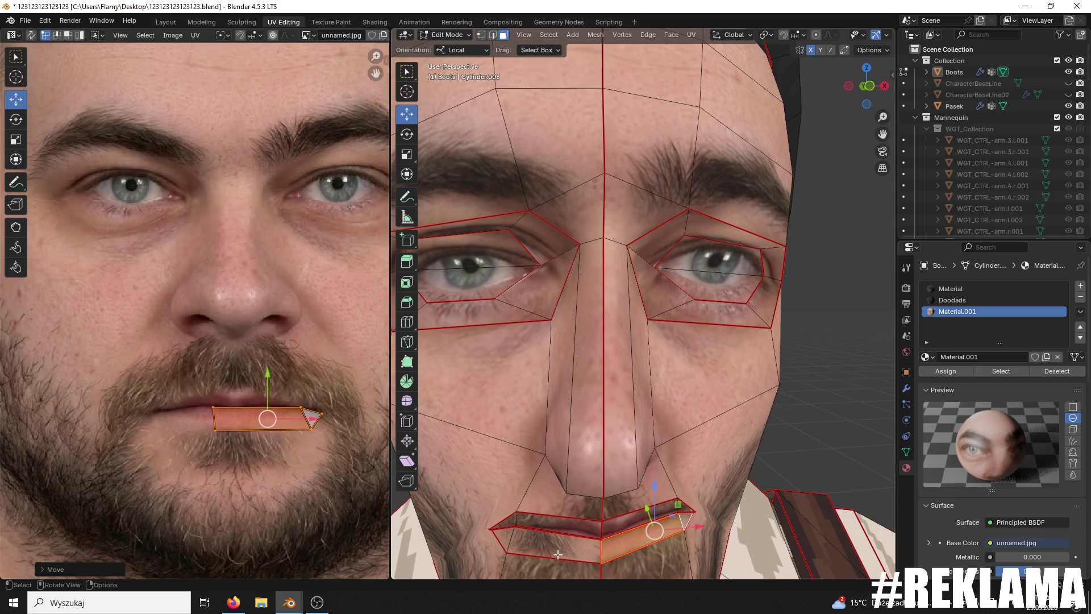
Step: Unwrap the left lower-lip face separately
{"action": "left_click", "coordinate": [533, 545]}
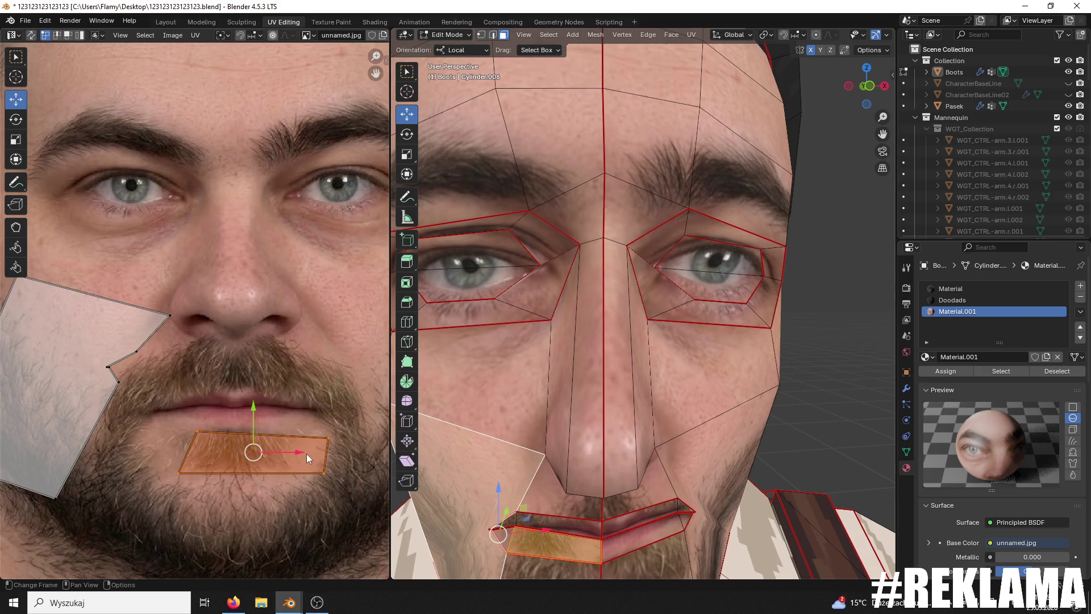
{"action": "key", "text": "u"}
{"action": "left_click", "coordinate": [263, 407]}
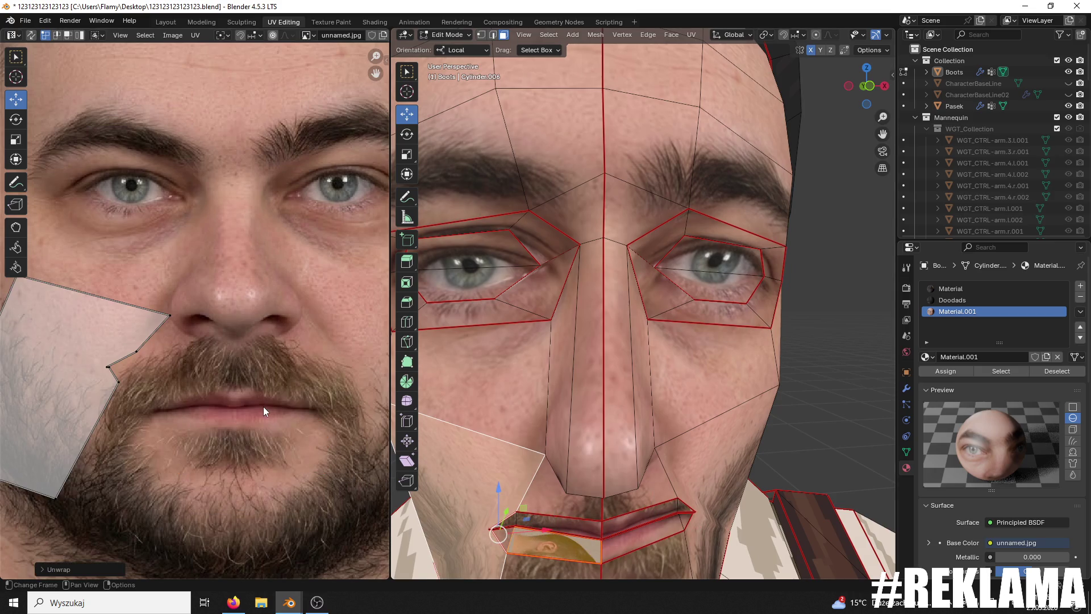
{"action": "scroll", "coordinate": [223, 391], "scroll_direction": "down", "scroll_amount": 2}
{"action": "scroll", "coordinate": [223, 391], "scroll_direction": "down", "scroll_amount": 2}
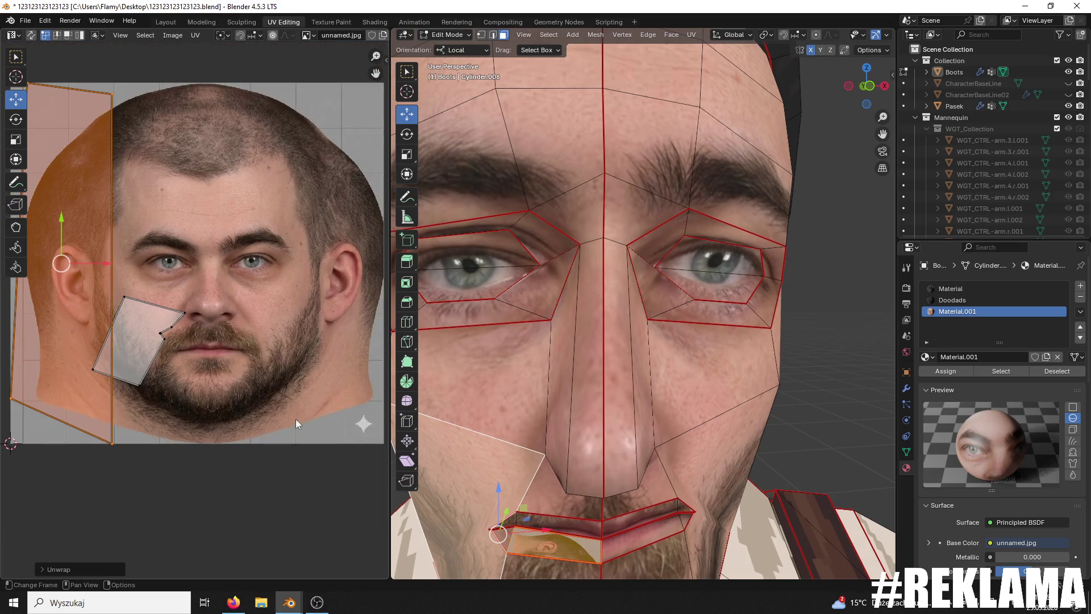
Step: Unwrap the left mouth-corner triangle and lip face, rotate 90°, shrink and place on the mouth corner
{"action": "left_click", "coordinate": [616, 516]}
{"action": "left_click", "coordinate": [500, 534]}
{"action": "left_click", "coordinate": [554, 544], "text": "shift"}
{"action": "key", "text": "u"}
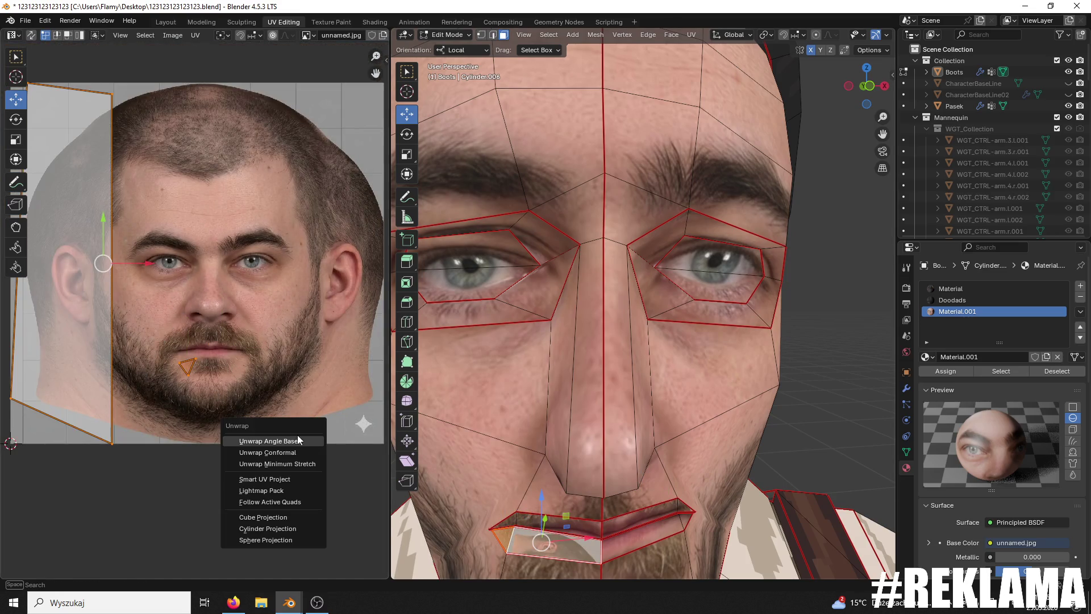
{"action": "left_click", "coordinate": [298, 439]}
{"action": "type", "text": "r"}
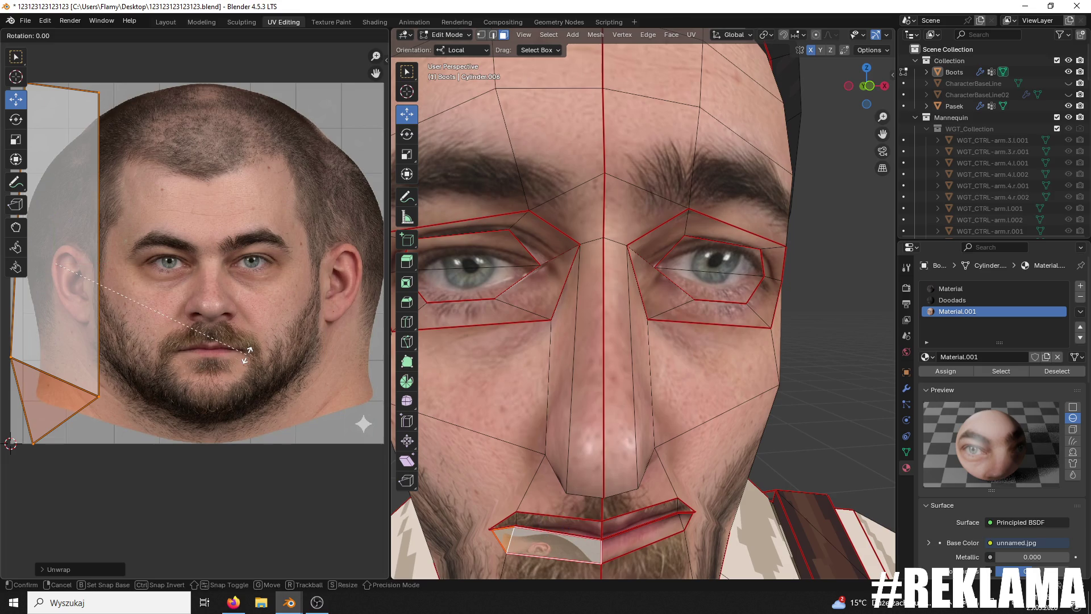
{"action": "type", "text": "90"}
{"action": "key", "text": "Return"}
{"action": "key", "text": "s"}
{"action": "left_click", "coordinate": [62, 267]}
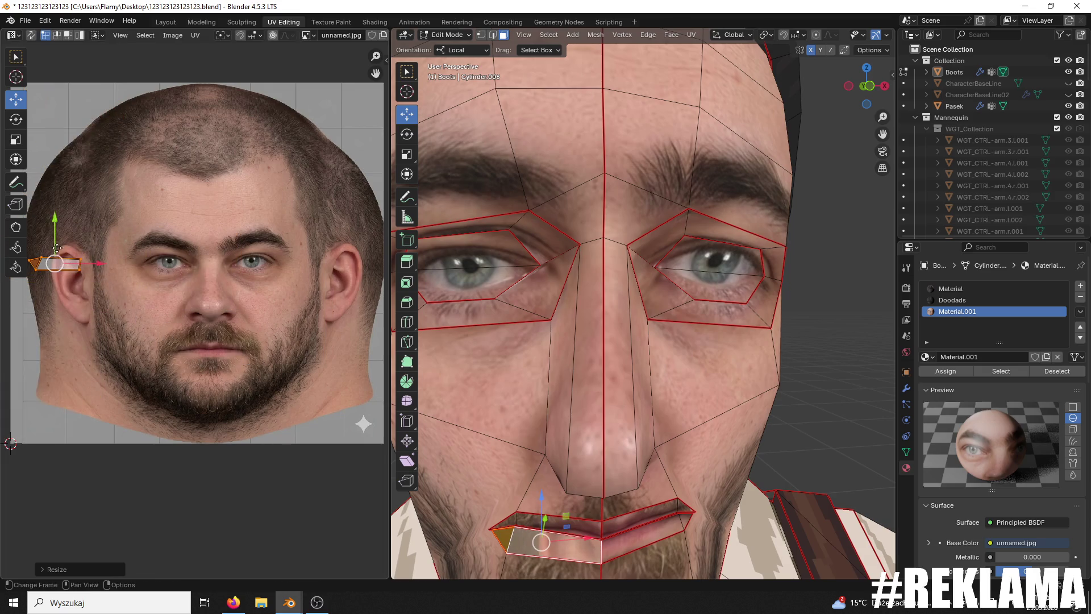
{"action": "key", "text": "g"}
{"action": "left_click", "coordinate": [48, 333]}
{"action": "left_click_drag", "start_coordinate": [91, 372], "coordinate": [227, 364]}
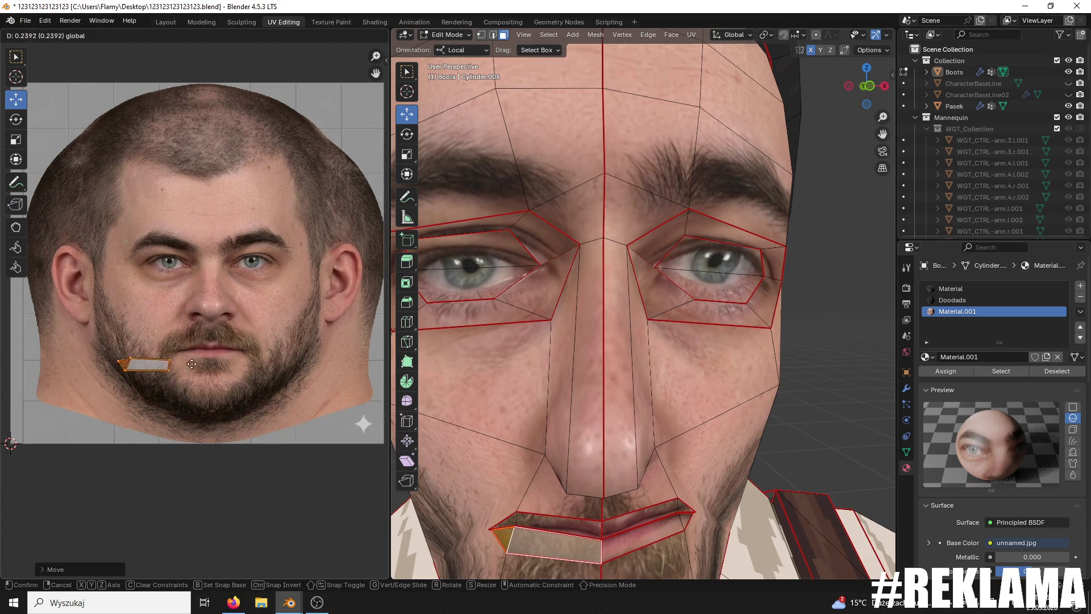
Step: Shrink, move and rotate the left lower-lip face's UV island to fit the photo's lower lip
{"action": "left_click_drag", "start_coordinate": [191, 312], "coordinate": [198, 325]}
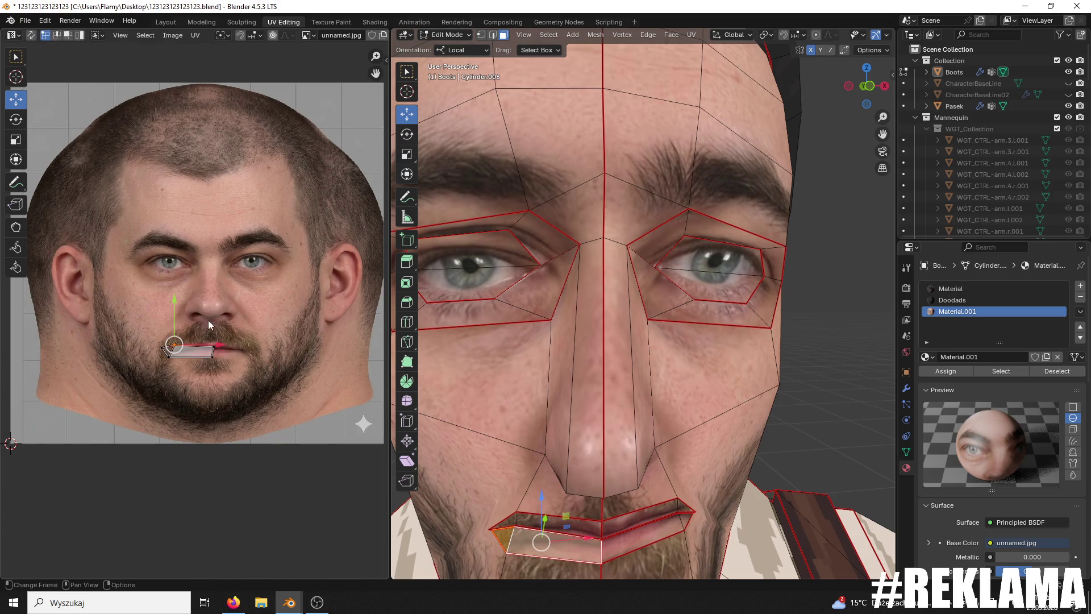
{"action": "left_click", "coordinate": [713, 363]}
{"action": "middle_click_drag", "start_coordinate": [713, 364], "coordinate": [642, 386]}
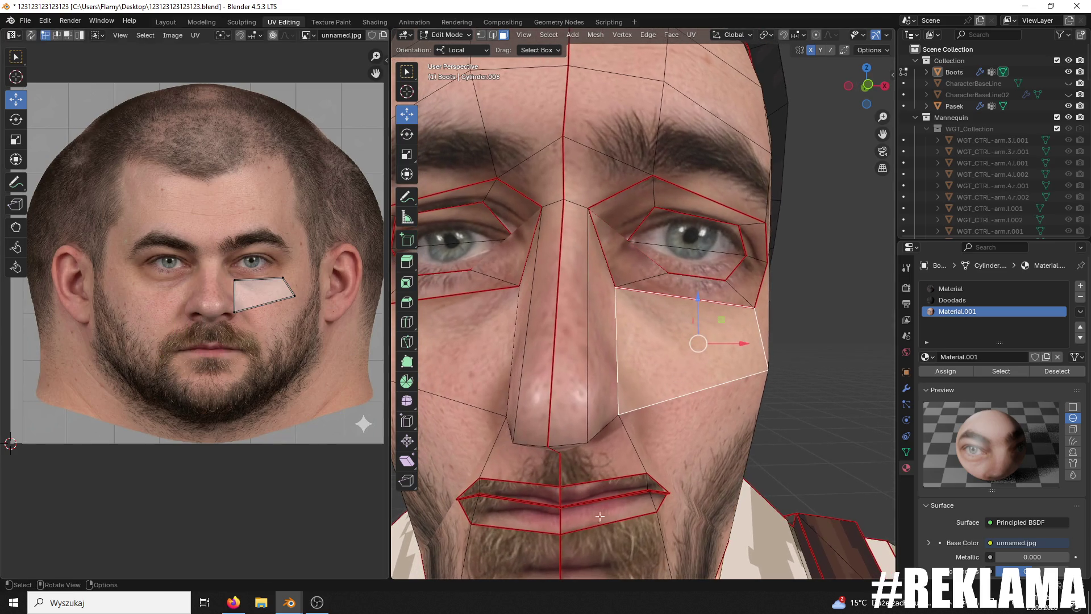
{"action": "left_click", "coordinate": [500, 514]}
{"action": "scroll", "coordinate": [263, 401], "scroll_direction": "up", "scroll_amount": 2}
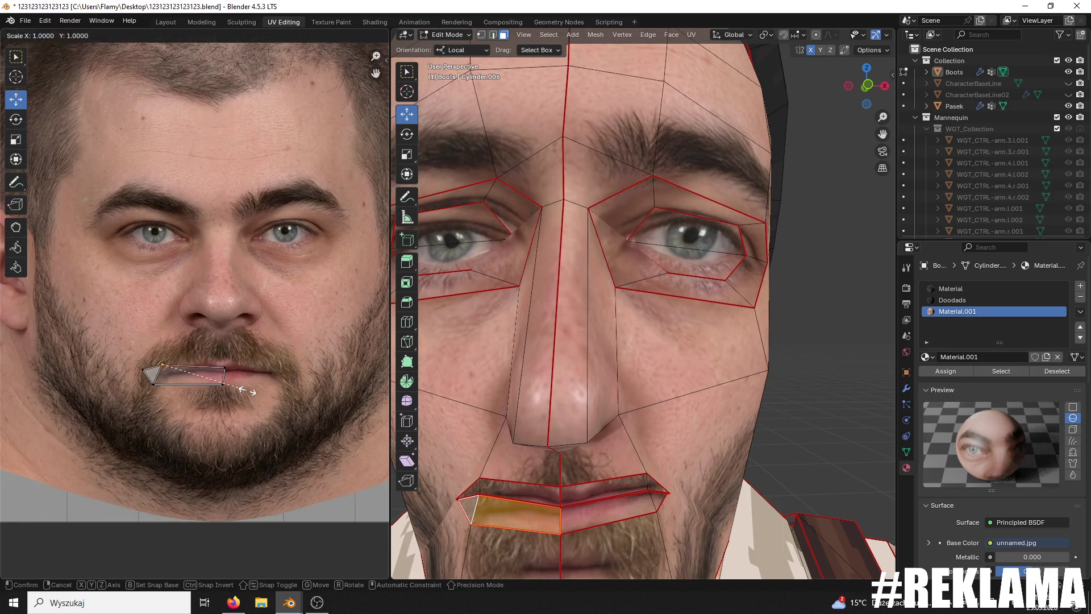
{"action": "key", "text": "s"}
{"action": "left_click", "coordinate": [227, 385]}
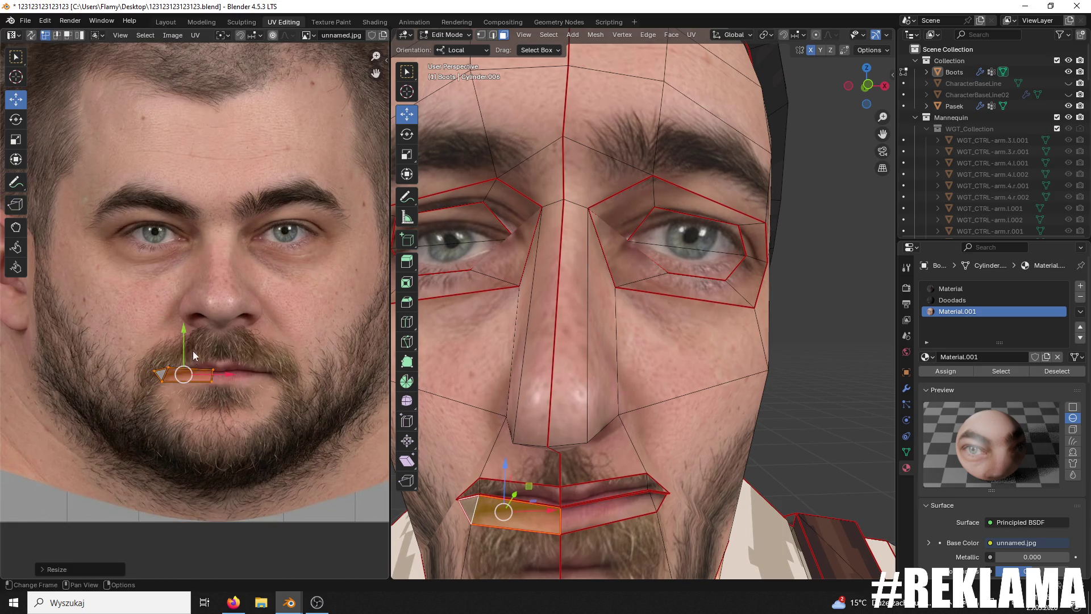
{"action": "key", "text": "g"}
{"action": "left_click", "coordinate": [175, 338]}
{"action": "key", "text": "r"}
{"action": "left_click", "coordinate": [288, 399]}
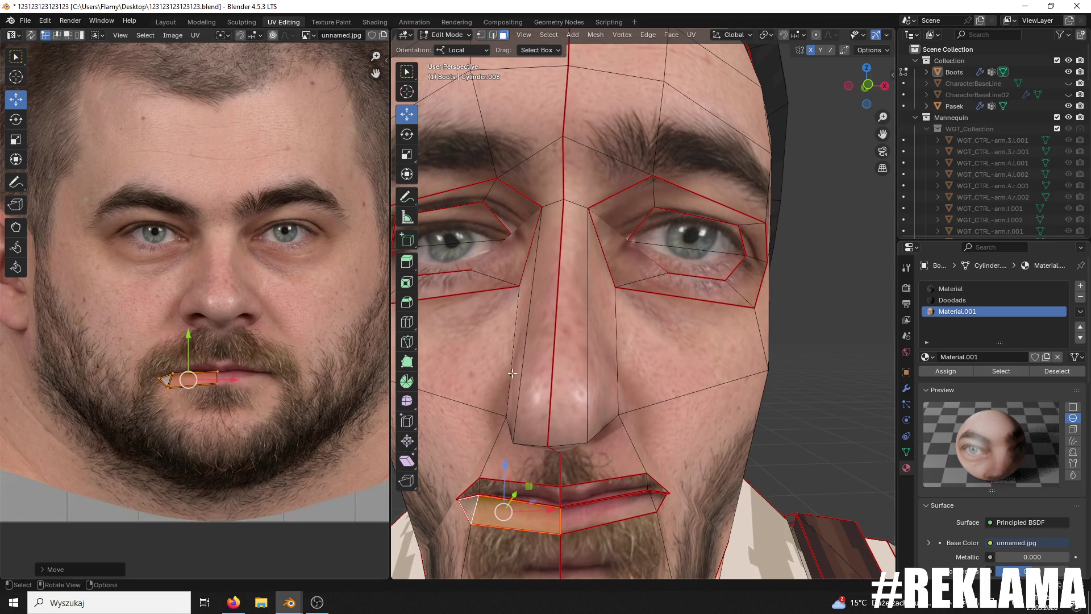
{"action": "left_click", "coordinate": [571, 329]}
{"action": "scroll", "coordinate": [814, 359], "scroll_direction": "down", "scroll_amount": 5}
{"action": "mouse_move", "coordinate": [813, 359]}
{"action": "middle_mouse_down"}
{"action": "mouse_move", "coordinate": [824, 347]}
{"action": "mouse_move", "coordinate": [772, 309]}
{"action": "middle_mouse_up"}
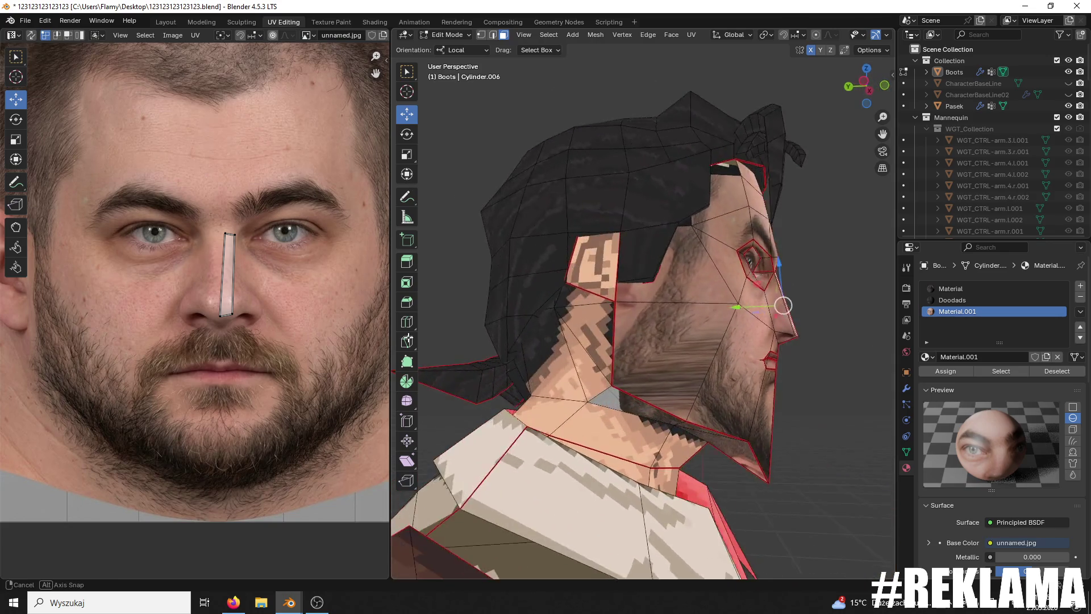
Step: Select the Boots character object and switch it into Sculpt Mode
{"action": "left_click", "coordinate": [447, 35]}
{"action": "left_click", "coordinate": [454, 44]}
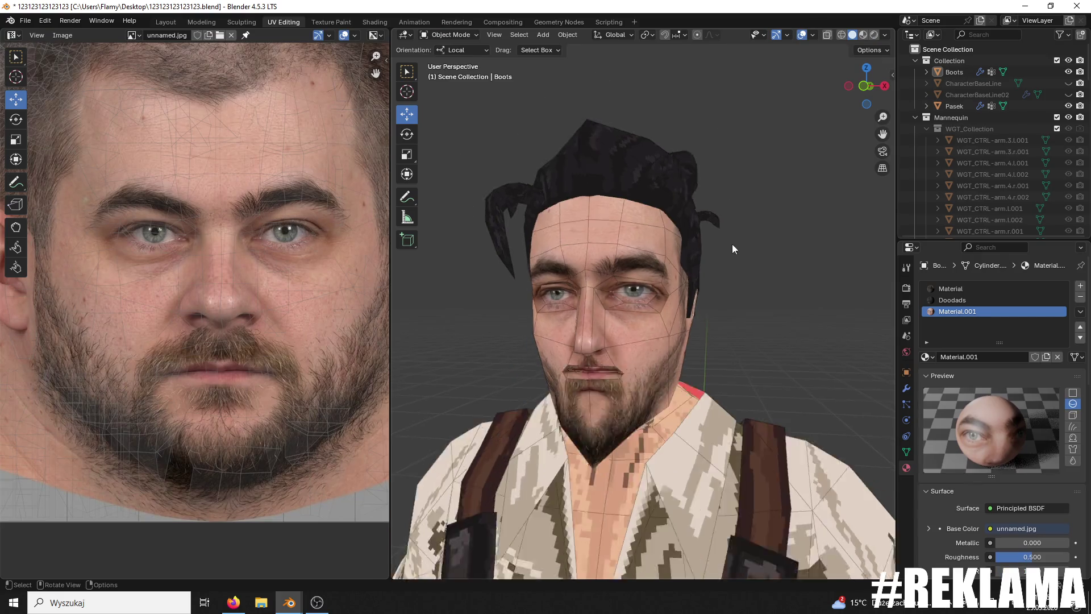
{"action": "scroll", "coordinate": [731, 243], "scroll_direction": "down", "scroll_amount": 4}
{"action": "mouse_move", "coordinate": [703, 277]}
{"action": "middle_mouse_down"}
{"action": "mouse_move", "coordinate": [677, 282]}
{"action": "mouse_move", "coordinate": [718, 289]}
{"action": "middle_mouse_up"}
{"action": "scroll", "coordinate": [718, 289], "scroll_direction": "up", "scroll_amount": 3}
{"action": "left_click", "coordinate": [666, 299]}
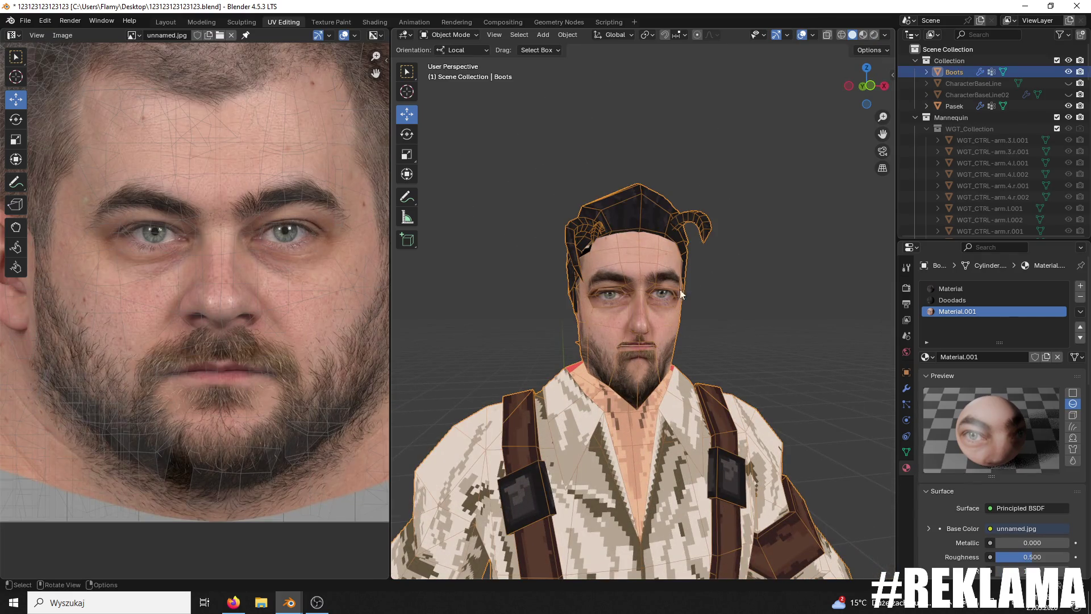
{"action": "left_click", "coordinate": [476, 35]}
{"action": "left_click", "coordinate": [455, 60]}
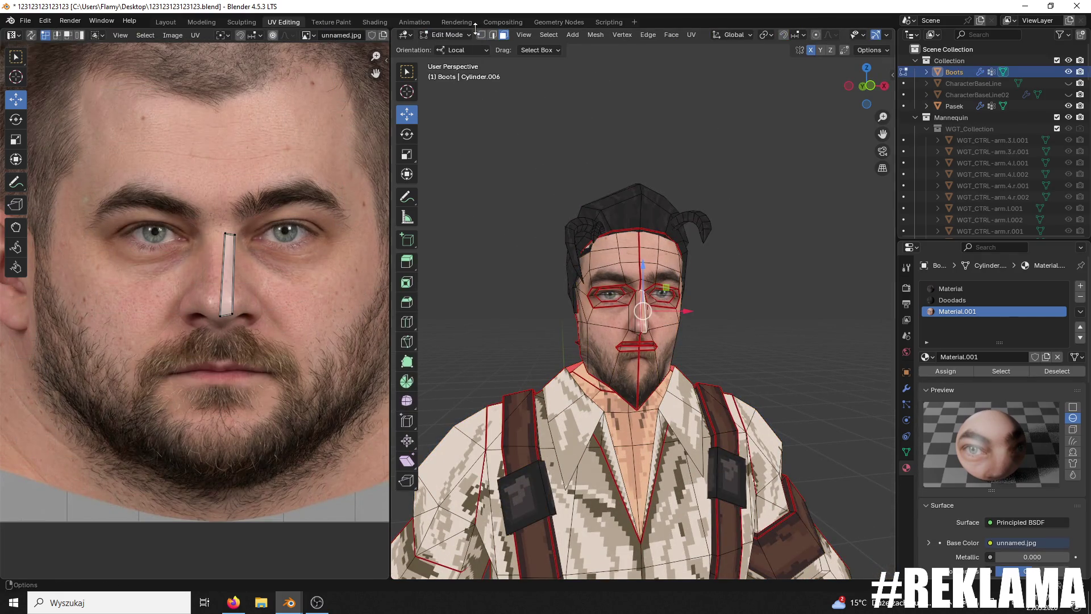
{"action": "left_click", "coordinate": [455, 35]}
{"action": "left_click", "coordinate": [454, 73]}
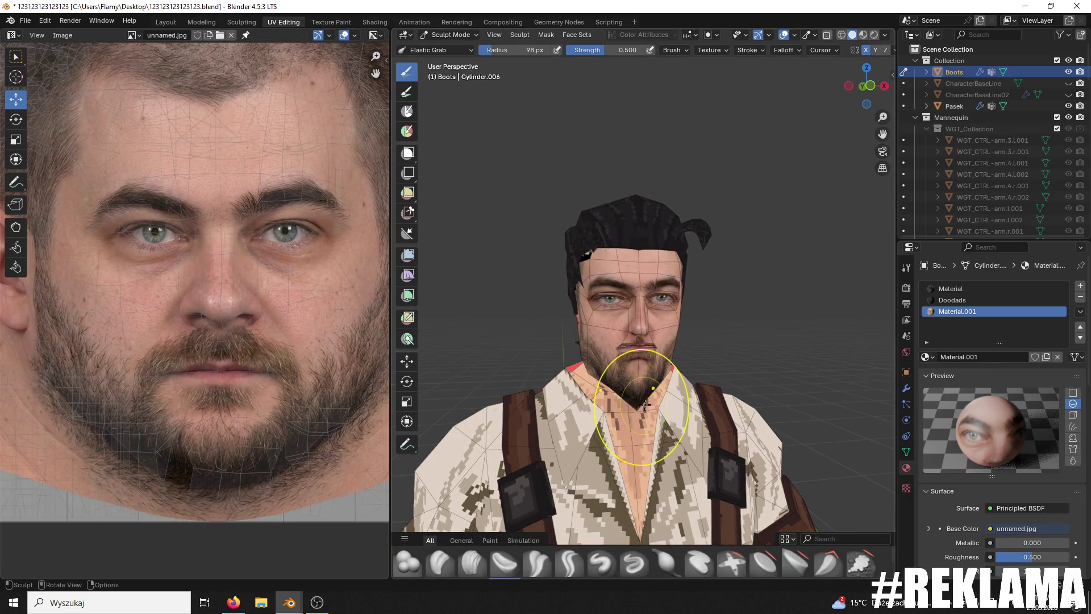
Step: Reshape the cheek and eye with Elastic Grab, check from several angles, then return to Edit Mode
{"action": "middle_click_drag", "start_coordinate": [601, 311], "coordinate": [579, 275]}
{"action": "mouse_move", "coordinate": [591, 311]}
{"action": "middle_mouse_down"}
{"action": "mouse_move", "coordinate": [677, 371]}
{"action": "mouse_move", "coordinate": [656, 333]}
{"action": "middle_mouse_up"}
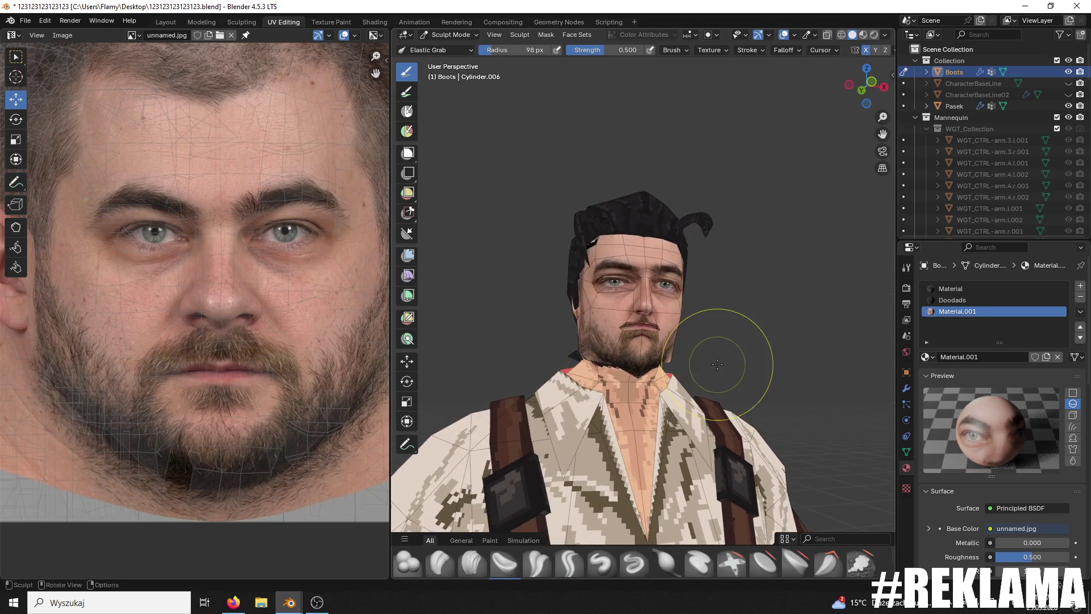
{"action": "left_click_drag", "start_coordinate": [656, 334], "coordinate": [662, 316]}
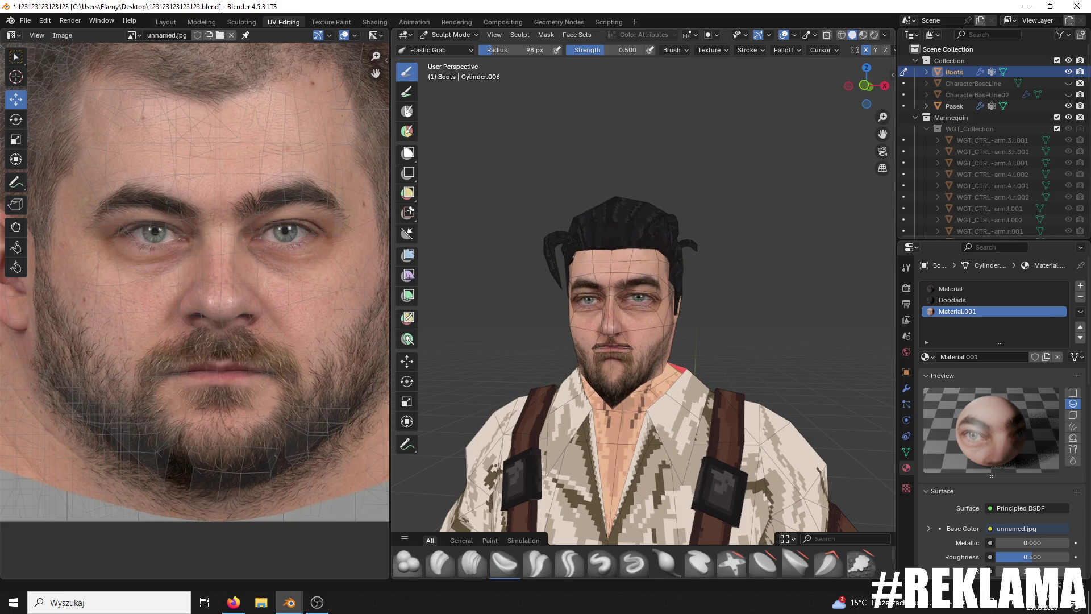
{"action": "scroll", "coordinate": [811, 273], "scroll_direction": "up", "scroll_amount": 6}
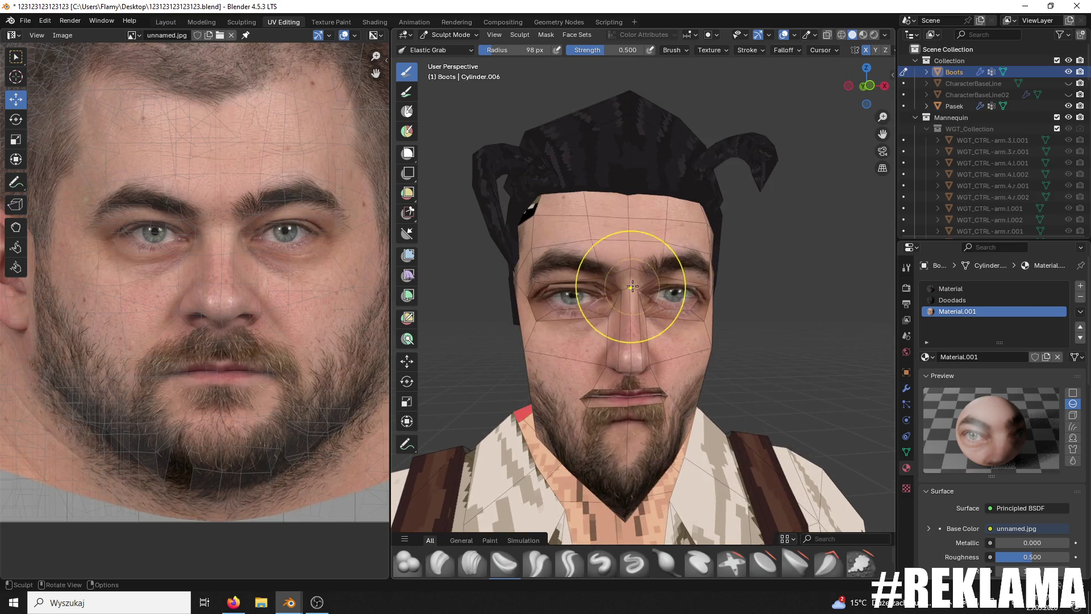
{"action": "mouse_move", "coordinate": [652, 288]}
{"action": "middle_mouse_down"}
{"action": "mouse_move", "coordinate": [636, 287]}
{"action": "mouse_move", "coordinate": [722, 341]}
{"action": "middle_mouse_up"}
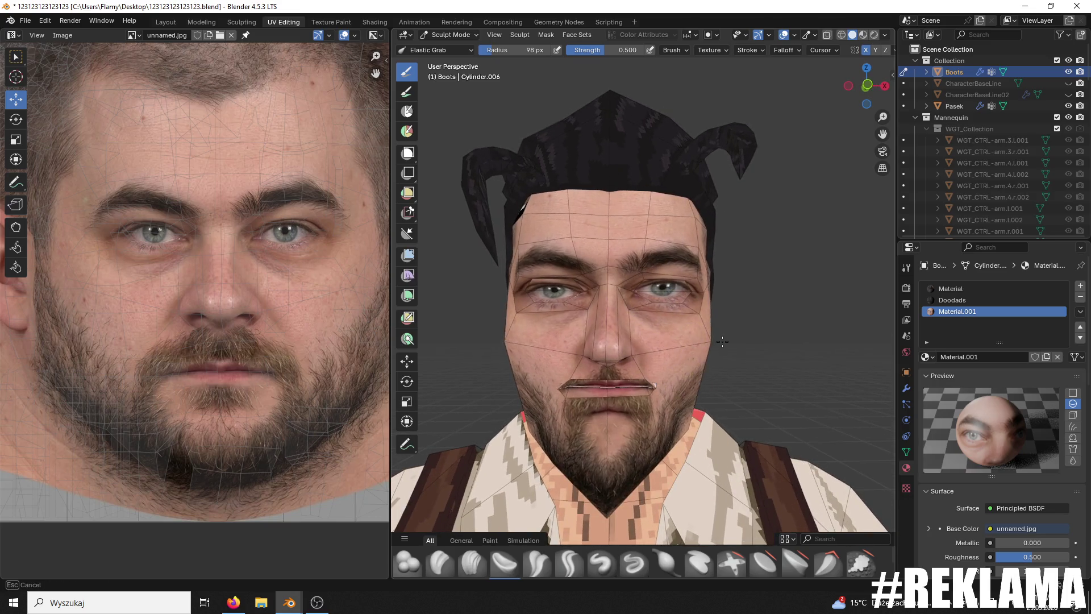
{"action": "middle_click_drag", "start_coordinate": [701, 293], "coordinate": [653, 341]}
{"action": "mouse_move", "coordinate": [656, 279]}
{"action": "middle_mouse_down"}
{"action": "mouse_move", "coordinate": [701, 342]}
{"action": "mouse_move", "coordinate": [675, 358]}
{"action": "middle_mouse_up"}
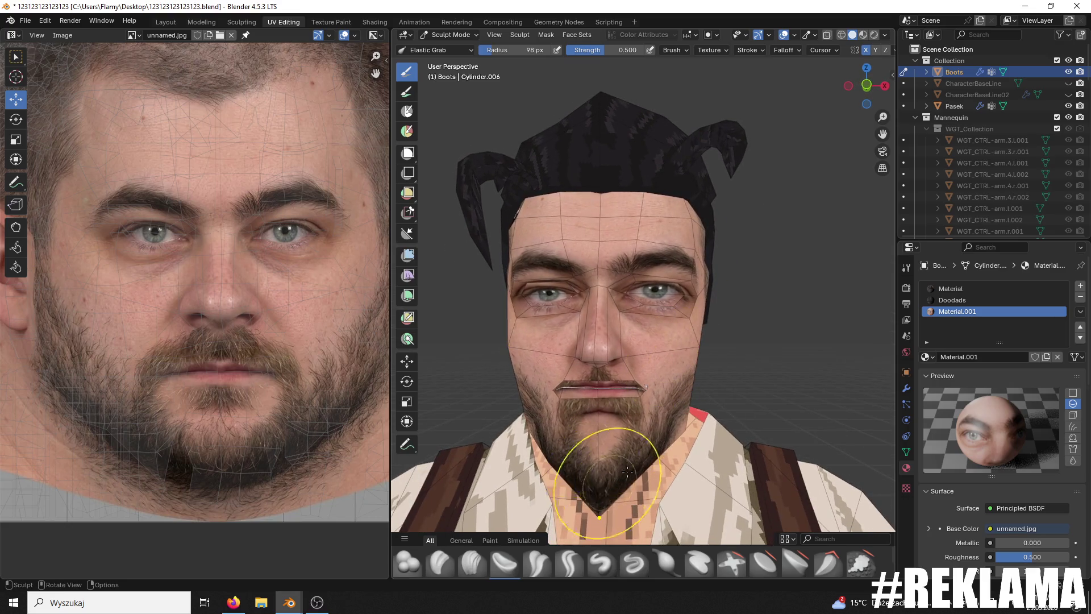
{"action": "middle_click_drag", "start_coordinate": [616, 477], "coordinate": [625, 479]}
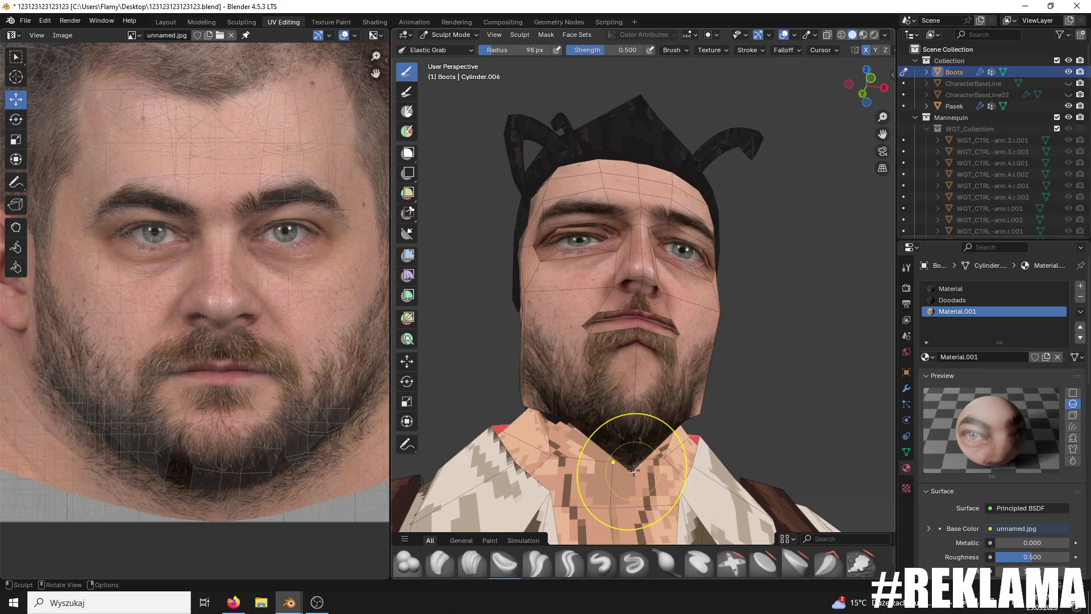
{"action": "middle_click_drag", "start_coordinate": [633, 454], "coordinate": [648, 394]}
{"action": "left_click", "coordinate": [449, 35]}
{"action": "left_click", "coordinate": [449, 62]}
Step: Select the cheek, chin and jaw faces to show their UVs
{"action": "left_click", "coordinate": [595, 374]}
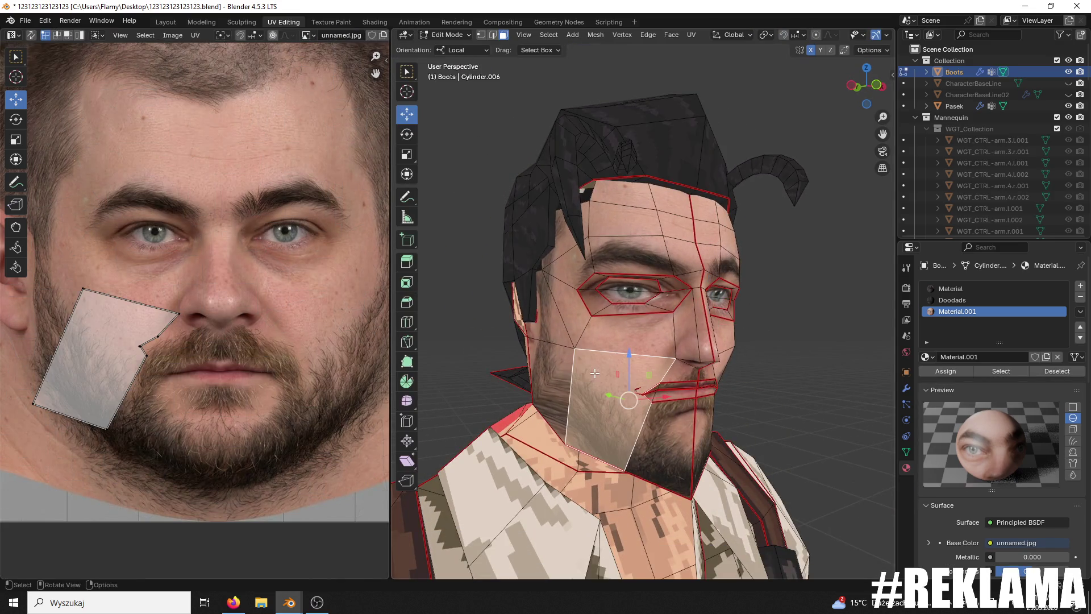
{"action": "left_click", "coordinate": [561, 375], "text": "shift"}
{"action": "left_click", "coordinate": [662, 439], "text": "shift"}
{"action": "middle_click_drag", "start_coordinate": [662, 439], "coordinate": [574, 426]}
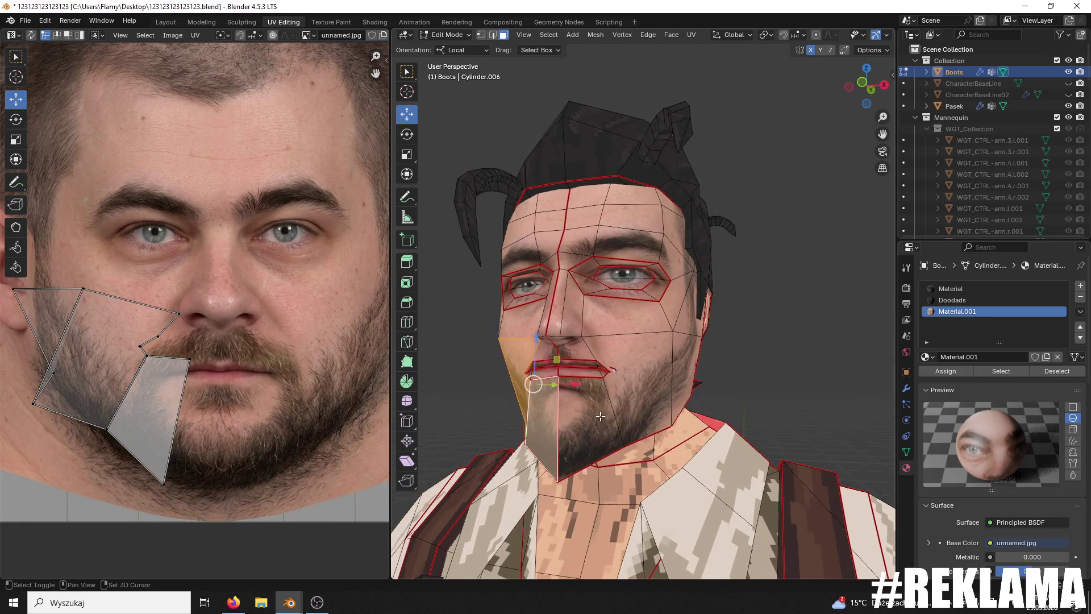
{"action": "left_click", "coordinate": [574, 426], "text": "shift"}
{"action": "left_click", "coordinate": [630, 392], "text": "shift"}
{"action": "left_click", "coordinate": [685, 375], "text": "shift"}
Step: Rotate the right-edge jaw UV vertices about 30° and slide the jaw island's edges onto the beard
{"action": "middle_click_drag", "start_coordinate": [257, 338], "coordinate": [149, 324]}
{"action": "left_click", "coordinate": [295, 389]}
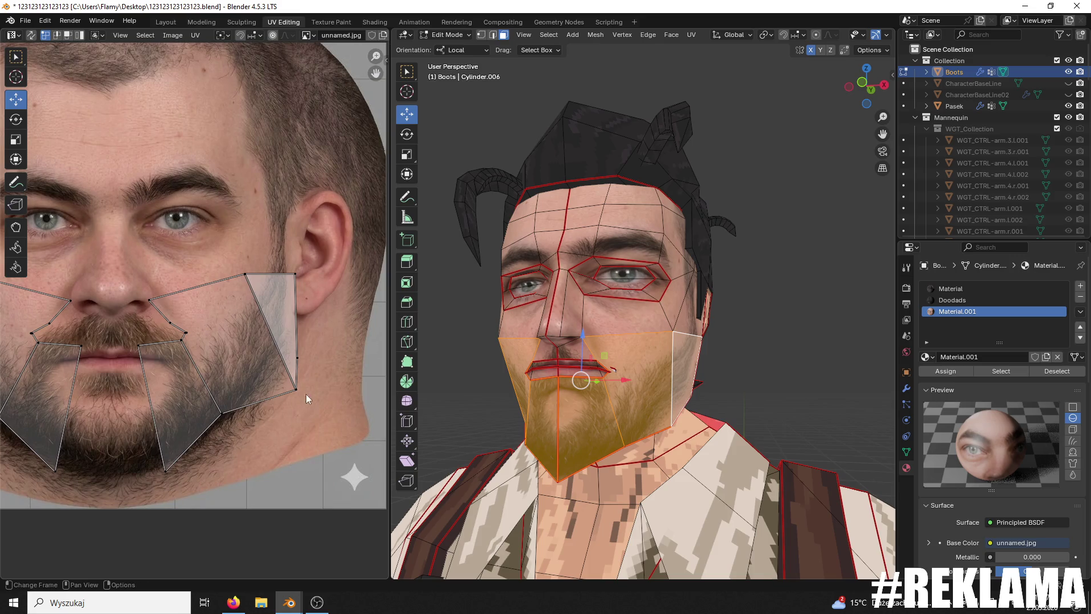
{"action": "key", "text": "r"}
{"action": "key", "text": "Return"}
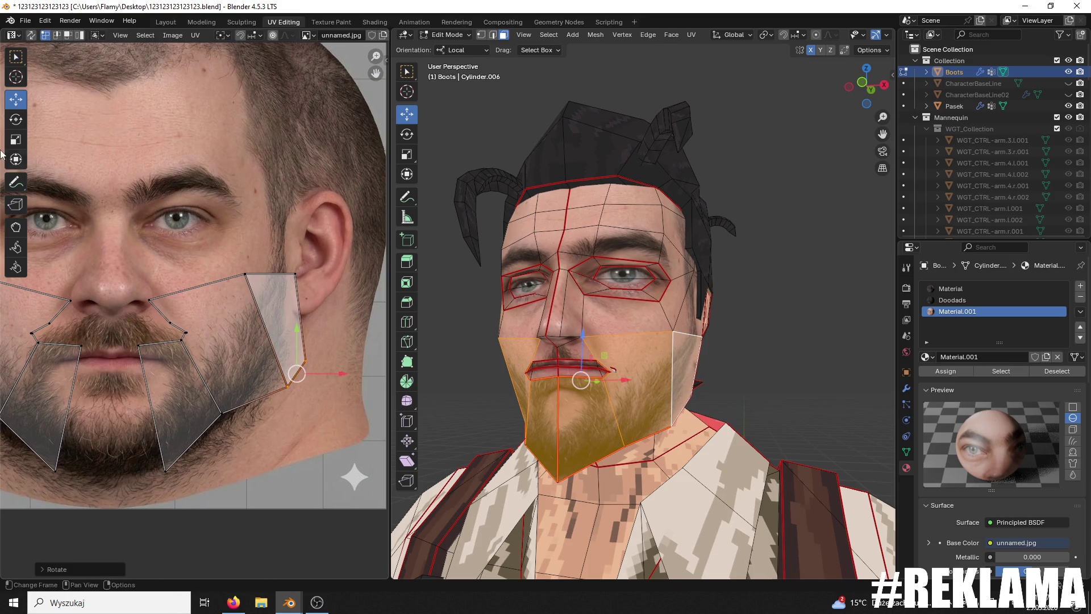
{"action": "left_click_drag", "start_coordinate": [332, 373], "coordinate": [287, 375]}
{"action": "scroll", "coordinate": [43, 386], "scroll_direction": "down", "scroll_amount": 2}
{"action": "scroll", "coordinate": [43, 387], "scroll_direction": "up", "scroll_amount": 3}
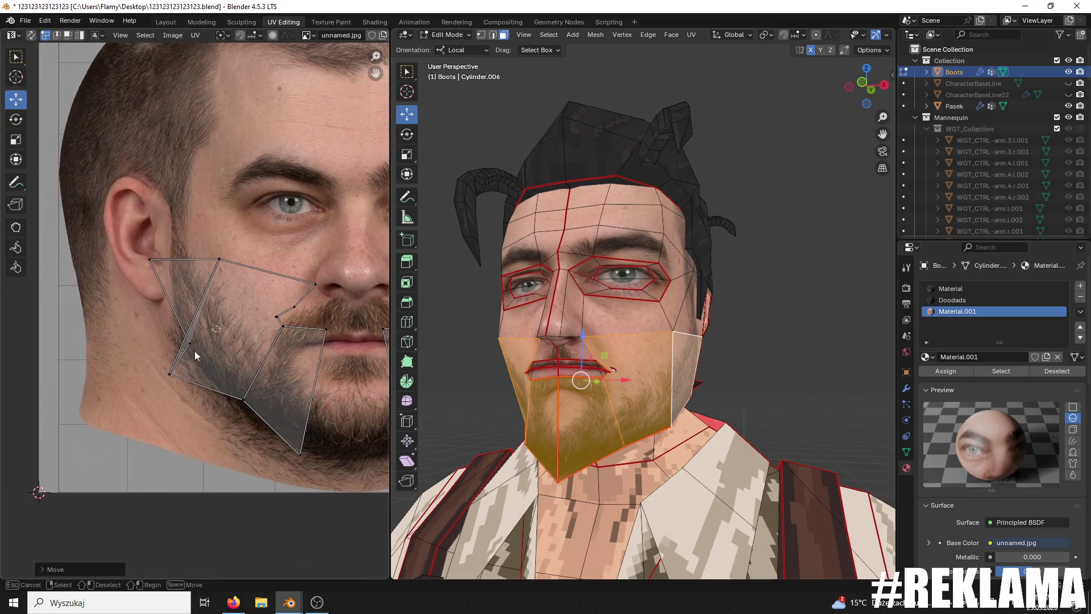
{"action": "left_click", "coordinate": [171, 375]}
{"action": "left_click_drag", "start_coordinate": [208, 373], "coordinate": [249, 377]}
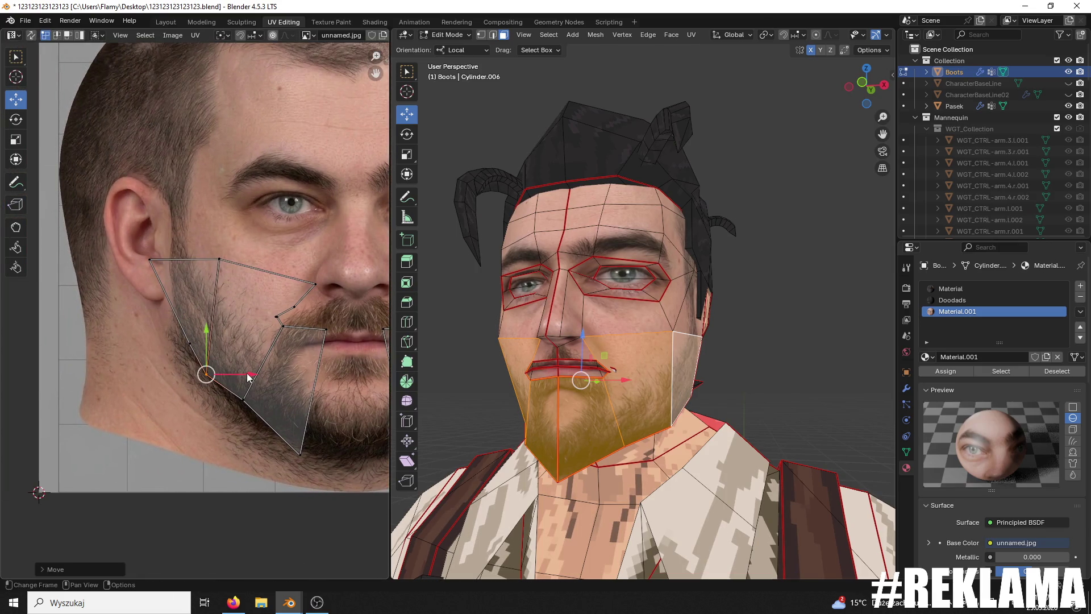
{"action": "left_click", "coordinate": [299, 203]}
Step: Select the two cheek faces near the ear to work on their UVs
{"action": "middle_click_drag", "start_coordinate": [568, 256], "coordinate": [625, 255]}
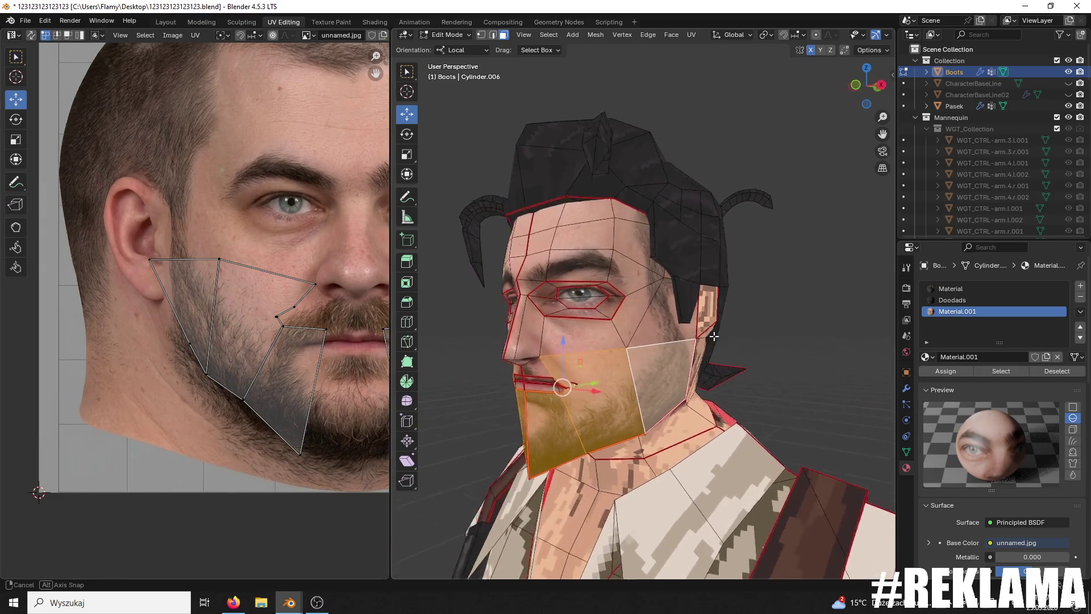
{"action": "left_click_drag", "start_coordinate": [110, 269], "coordinate": [109, 269]}
{"action": "left_click", "coordinate": [669, 330]}
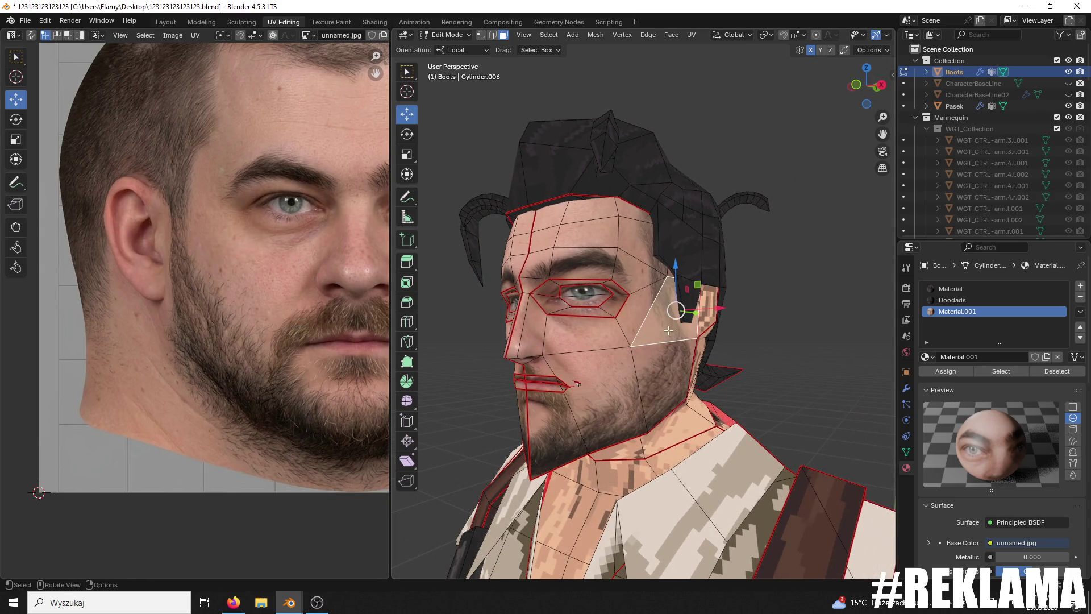
{"action": "left_click", "coordinate": [665, 369], "text": "shift"}
{"action": "mouse_move", "coordinate": [664, 370]}
{"action": "middle_mouse_down"}
{"action": "mouse_move", "coordinate": [648, 394]}
{"action": "mouse_move", "coordinate": [546, 364]}
{"action": "middle_mouse_up"}
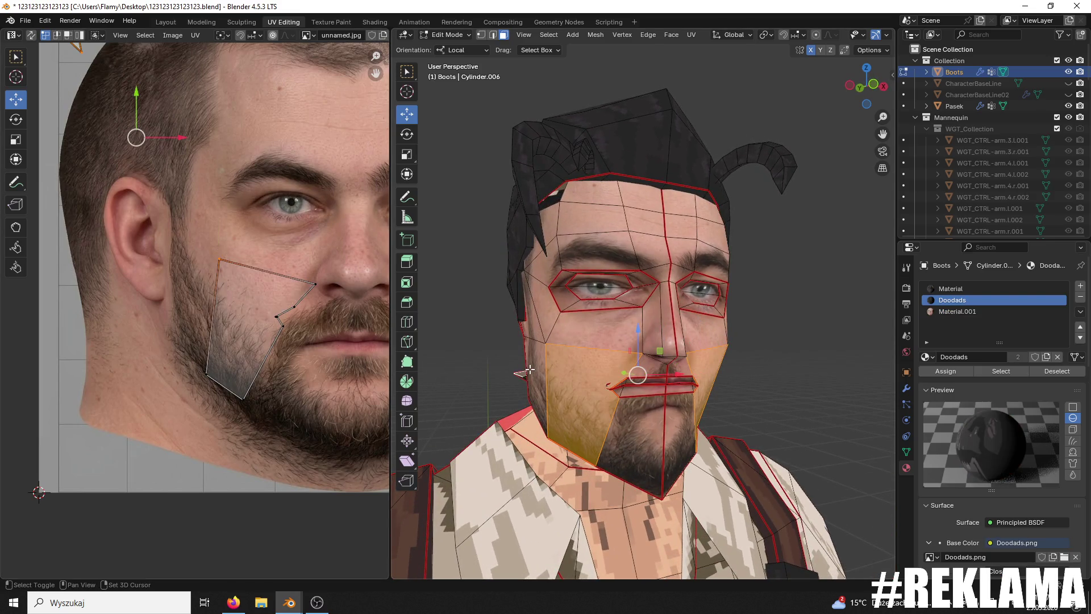
Step: Select the cheek faces on the head's side, including the upper cheek triangle and the face near the mouth
{"action": "left_click", "coordinate": [513, 345]}
{"action": "left_click", "coordinate": [534, 345]}
{"action": "left_click", "coordinate": [546, 386], "text": "shift"}
{"action": "middle_click_drag", "start_coordinate": [545, 386], "coordinate": [671, 328]}
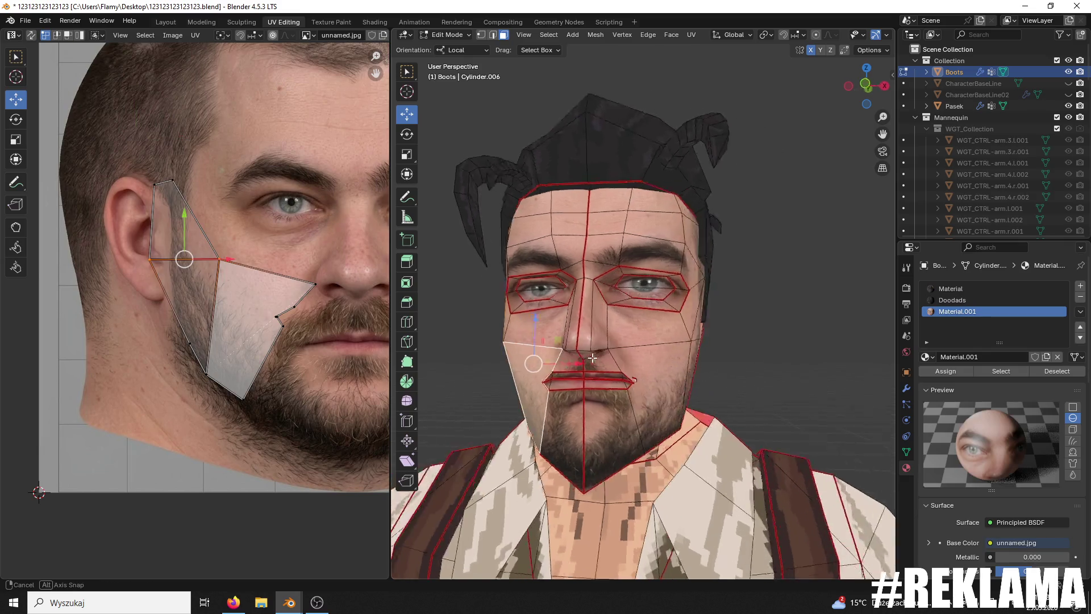
{"action": "left_click", "coordinate": [666, 319], "text": "shift"}
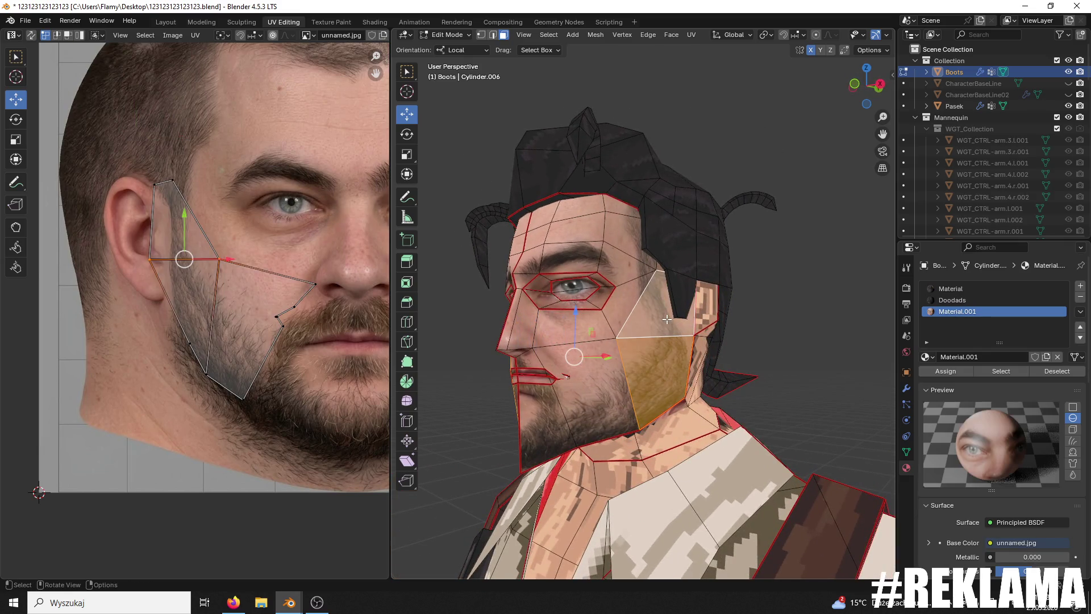
{"action": "scroll", "coordinate": [253, 335], "scroll_direction": "down", "scroll_amount": 3}
{"action": "scroll", "coordinate": [252, 335], "scroll_direction": "down", "scroll_amount": 2}
{"action": "left_click", "coordinate": [252, 335], "text": "shift"}
{"action": "scroll", "coordinate": [346, 331], "scroll_direction": "up", "scroll_amount": 2}
{"action": "scroll", "coordinate": [151, 271], "scroll_direction": "up", "scroll_amount": 2}
Step: In the UV Editor, shift the ear-side UV edge right and rotate its upper vertex
{"action": "left_click", "coordinate": [75, 203]}
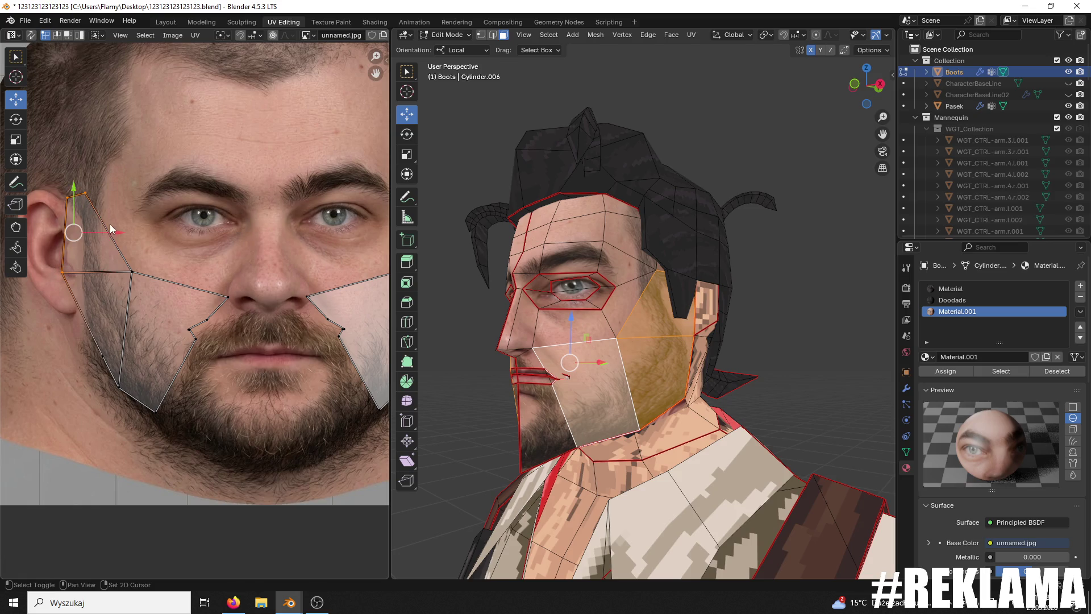
{"action": "left_click_drag", "start_coordinate": [120, 234], "coordinate": [141, 235]}
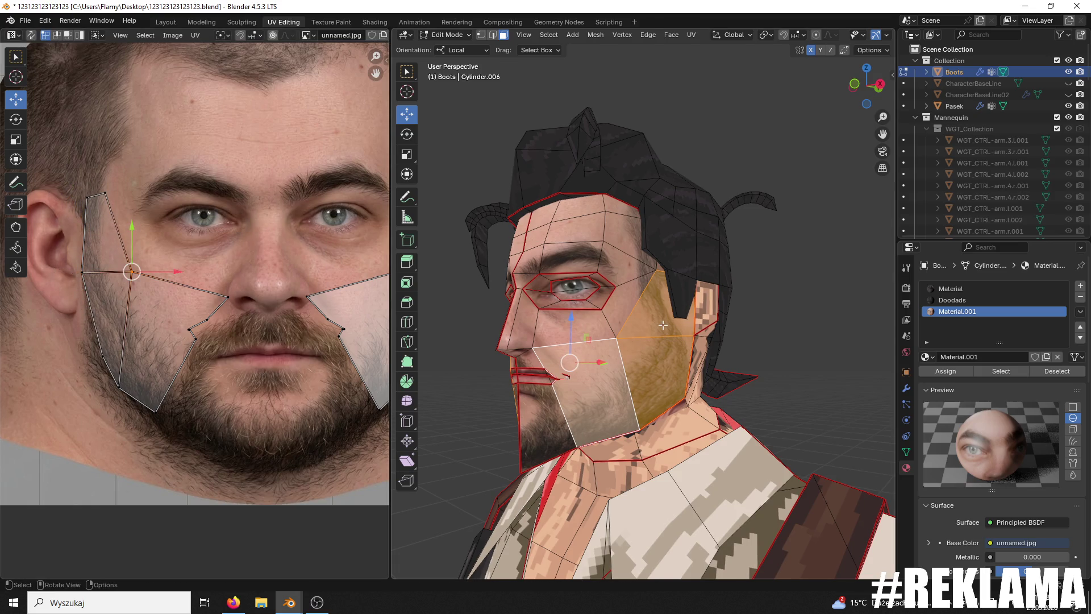
{"action": "middle_click_drag", "start_coordinate": [364, 285], "coordinate": [247, 304]}
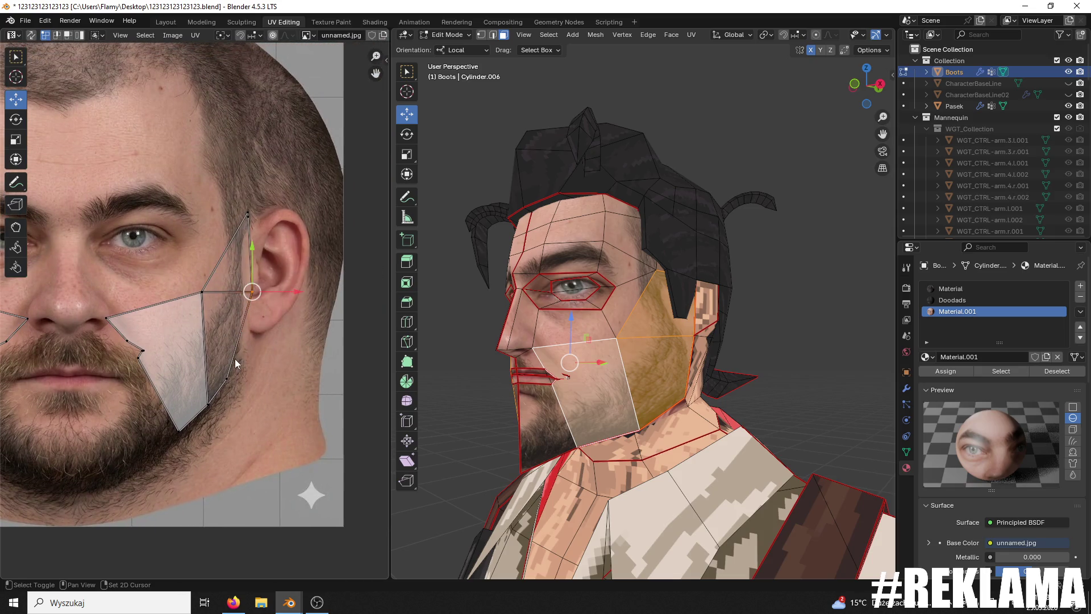
{"action": "left_click_drag", "start_coordinate": [225, 235], "coordinate": [226, 237]}
{"action": "key", "text": "r"}
{"action": "left_click", "coordinate": [278, 218]}
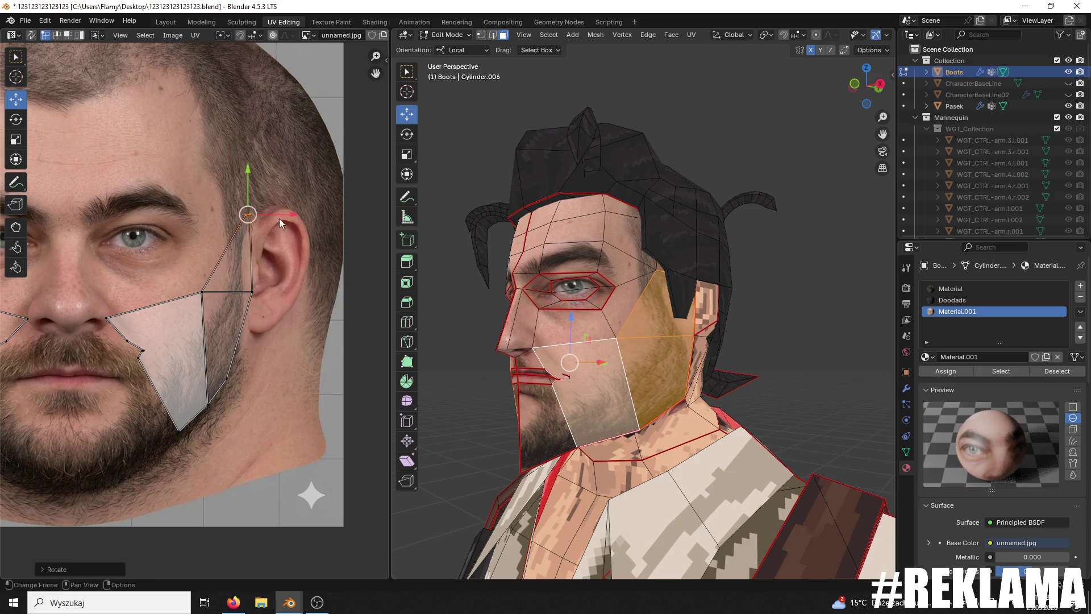
Step: Move the ear-side UV edge along X until it meets the photo's ear, then view the head from the front
{"action": "left_click", "coordinate": [264, 292], "text": "shift"}
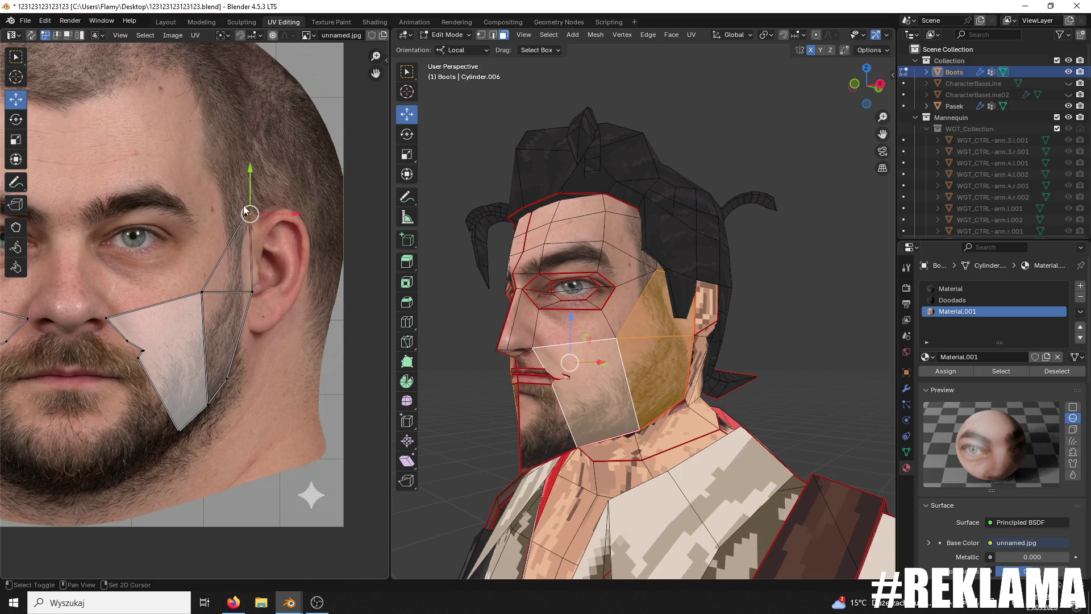
{"action": "left_click_drag", "start_coordinate": [294, 221], "coordinate": [273, 212]}
{"action": "key", "text": "g"}
{"action": "key", "text": "x"}
{"action": "left_click", "coordinate": [274, 295]}
{"action": "left_click", "coordinate": [788, 227]}
{"action": "mouse_move", "coordinate": [788, 227]}
{"action": "middle_mouse_down"}
{"action": "mouse_move", "coordinate": [698, 246]}
{"action": "mouse_move", "coordinate": [730, 265]}
{"action": "middle_mouse_up"}
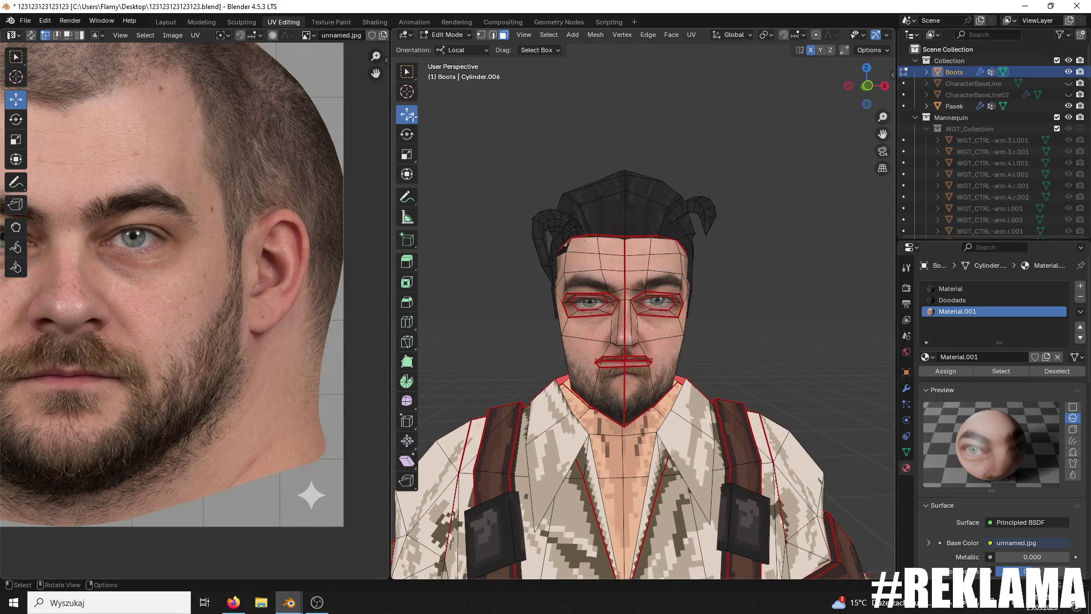
{"action": "left_click", "coordinate": [449, 34]}
Step: Switch the head to Sculpt Mode, pull the eye area with Elastic Grab, and Tab back to Edit Mode
{"action": "left_click", "coordinate": [454, 48]}
{"action": "mouse_move", "coordinate": [694, 189]}
{"action": "middle_mouse_down"}
{"action": "mouse_move", "coordinate": [717, 270]}
{"action": "mouse_move", "coordinate": [782, 275]}
{"action": "mouse_move", "coordinate": [761, 314]}
{"action": "middle_mouse_up"}
{"action": "left_click", "coordinate": [448, 35]}
{"action": "left_click", "coordinate": [451, 59]}
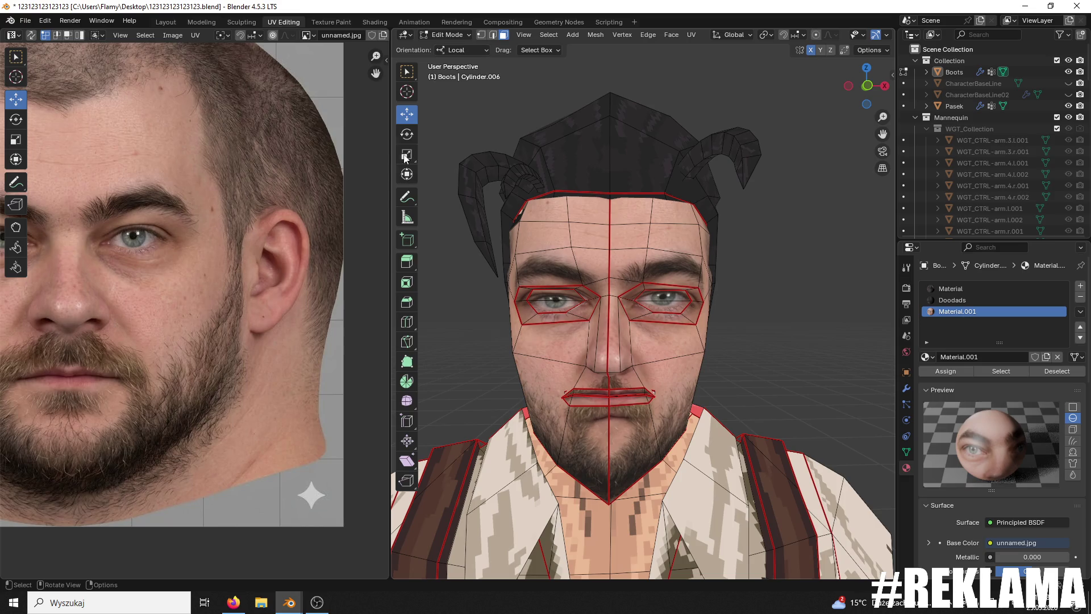
{"action": "left_click", "coordinate": [449, 34]}
{"action": "left_click", "coordinate": [454, 71]}
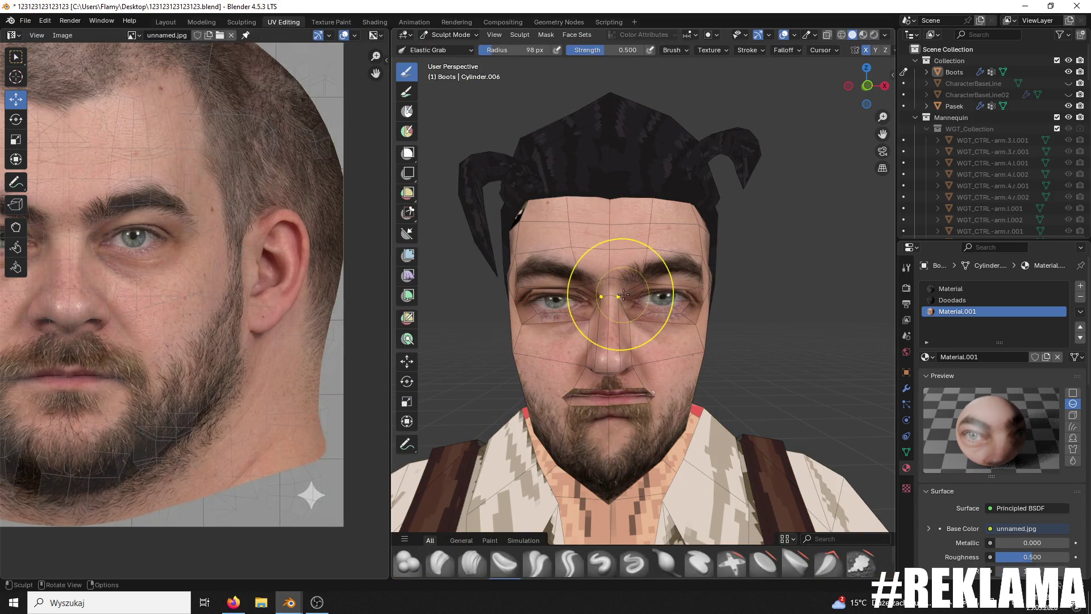
{"action": "mouse_move", "coordinate": [669, 295]}
{"action": "left_mouse_down"}
{"action": "mouse_move", "coordinate": [698, 318]}
{"action": "mouse_move", "coordinate": [700, 298]}
{"action": "left_mouse_up"}
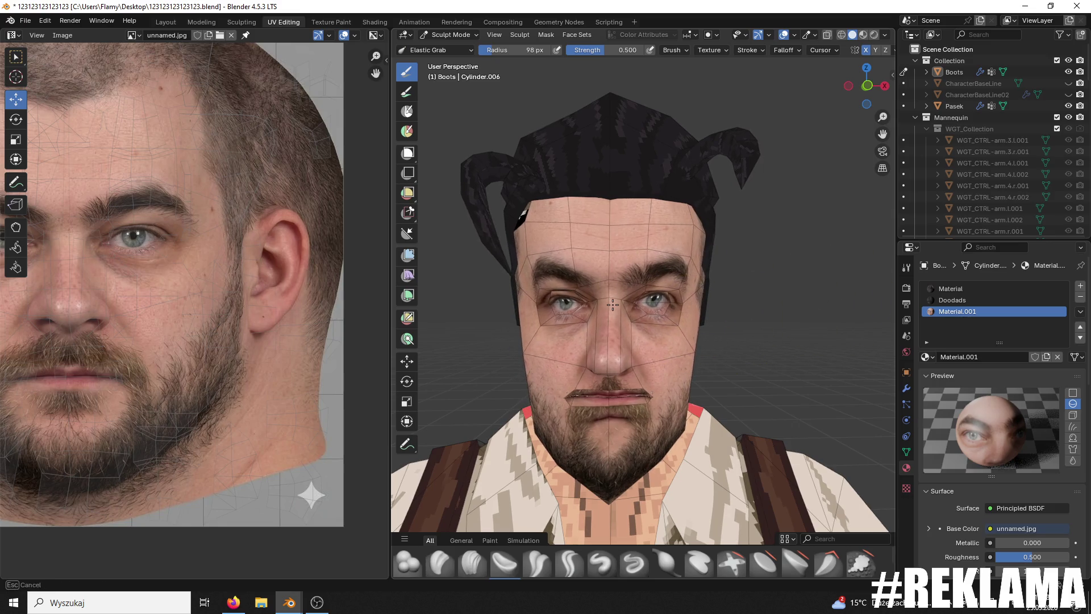
{"action": "mouse_move", "coordinate": [770, 304]}
{"action": "middle_mouse_down"}
{"action": "mouse_move", "coordinate": [695, 300]}
{"action": "mouse_move", "coordinate": [770, 304]}
{"action": "middle_mouse_up"}
{"action": "key", "text": "Tab"}
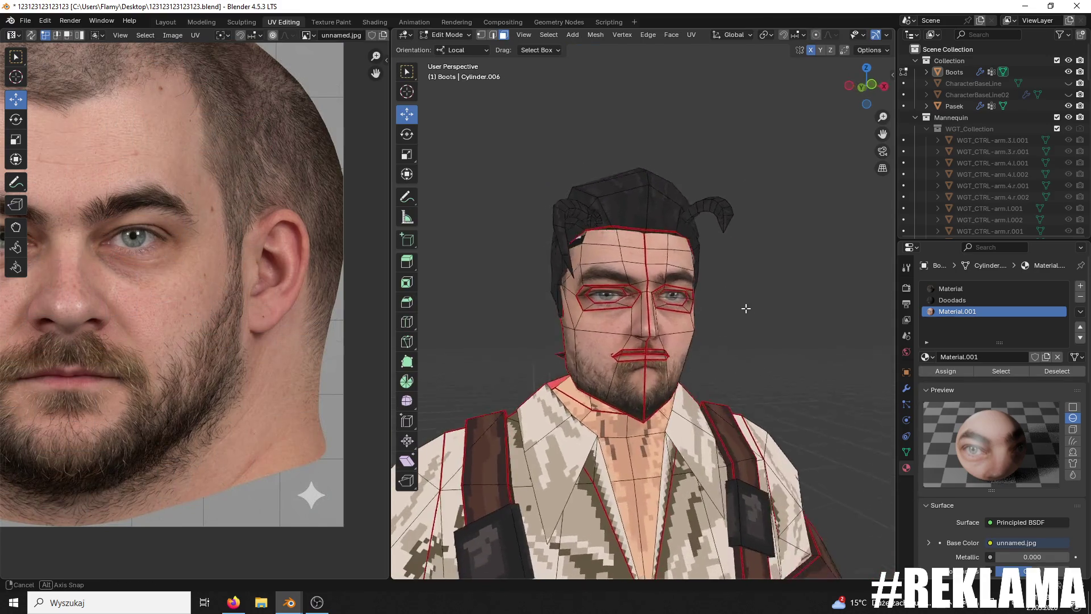
Step: Scale the selected eye faces down to 0.790
{"action": "scroll", "coordinate": [540, 224], "scroll_direction": "up", "scroll_amount": 2}
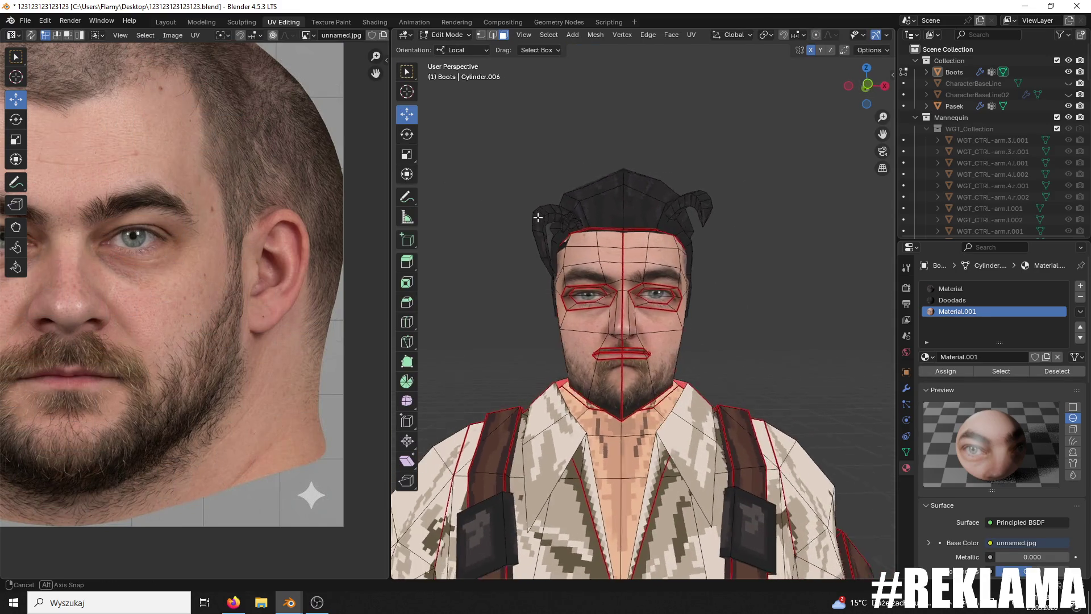
{"action": "scroll", "coordinate": [585, 240], "scroll_direction": "up", "scroll_amount": 2}
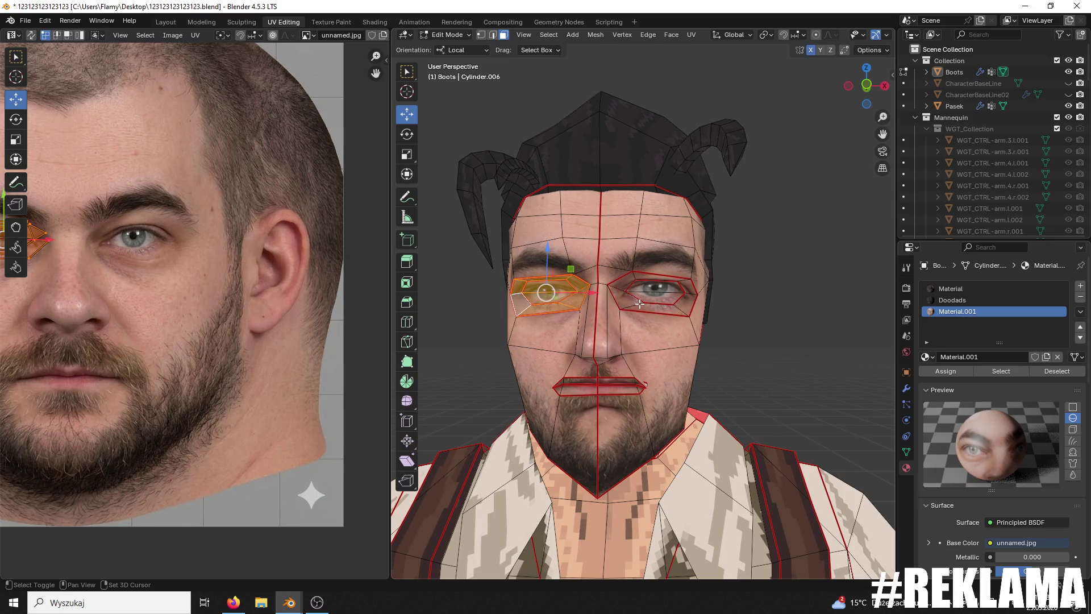
{"action": "key", "text": "s"}
{"action": "left_click", "coordinate": [601, 308]}
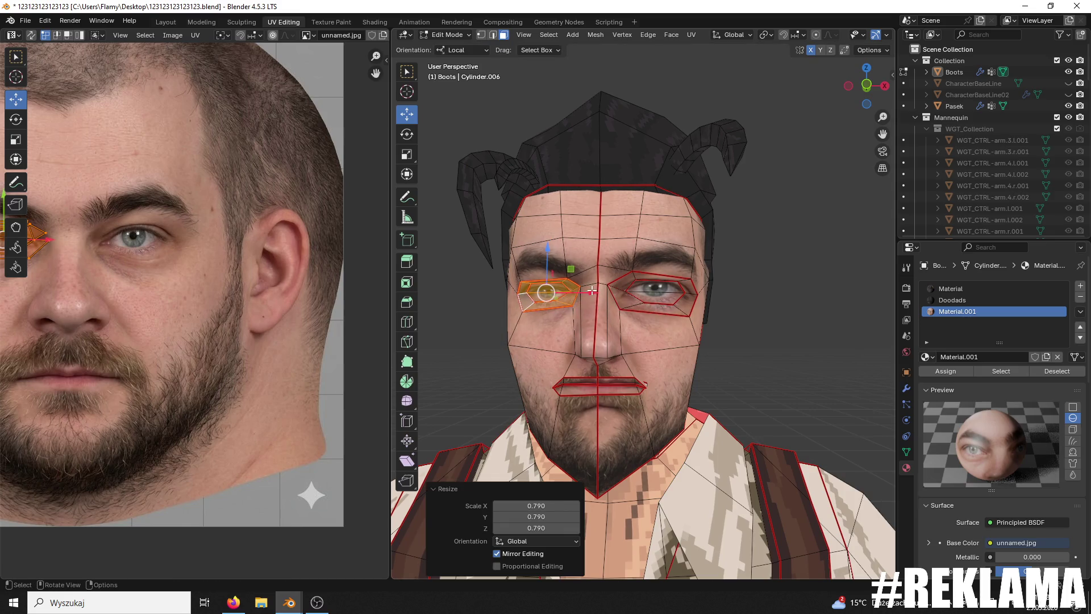
Step: Select the ring of faces around the left eye and shrink it to 0.766
{"action": "left_click", "coordinate": [773, 292]}
{"action": "mouse_move", "coordinate": [772, 292]}
{"action": "middle_mouse_down"}
{"action": "mouse_move", "coordinate": [801, 307]}
{"action": "mouse_move", "coordinate": [623, 312]}
{"action": "middle_mouse_up"}
{"action": "left_click", "coordinate": [483, 301], "text": "alt"}
{"action": "key", "text": "s"}
{"action": "left_click", "coordinate": [617, 311]}
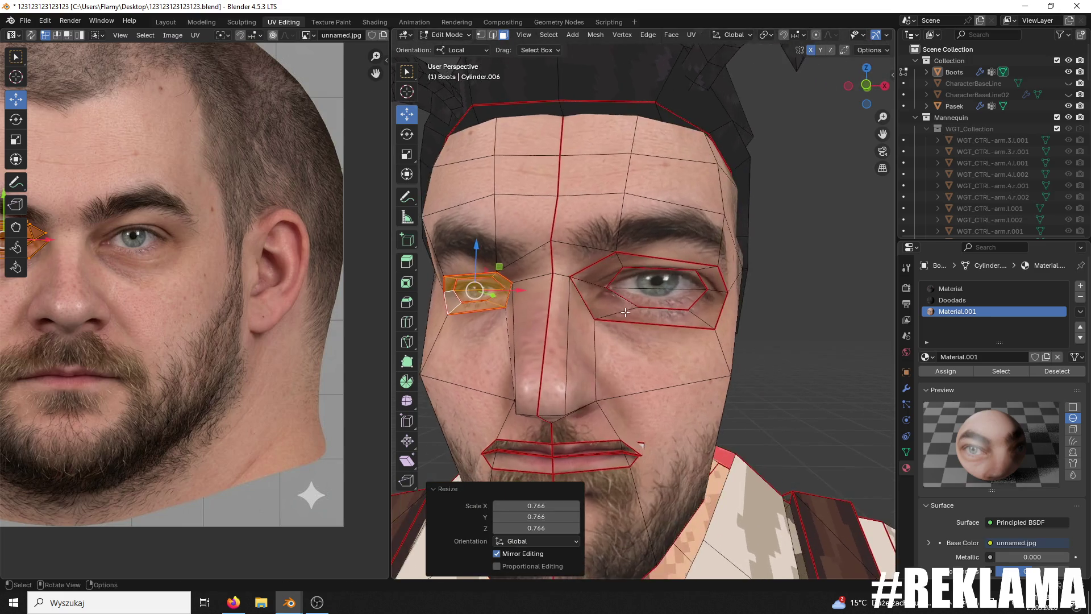
Step: Try enlarging the eye faces from a three-quarter view, then undo the enlargement
{"action": "scroll", "coordinate": [624, 312], "scroll_direction": "down", "scroll_amount": 3}
{"action": "mouse_move", "coordinate": [784, 292]}
{"action": "middle_mouse_down"}
{"action": "mouse_move", "coordinate": [825, 307]}
{"action": "mouse_move", "coordinate": [802, 283]}
{"action": "middle_mouse_up"}
{"action": "scroll", "coordinate": [761, 292], "scroll_direction": "up", "scroll_amount": 2}
{"action": "scroll", "coordinate": [745, 288], "scroll_direction": "up", "scroll_amount": 2}
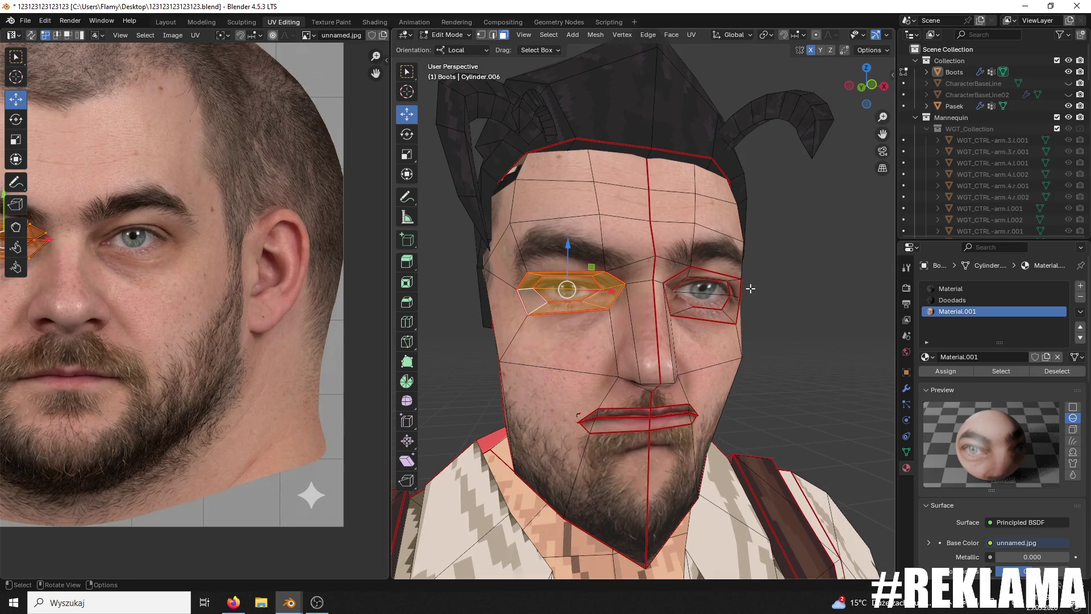
{"action": "key", "text": "s"}
{"action": "left_click", "coordinate": [841, 161]}
{"action": "middle_click_drag", "start_coordinate": [841, 161], "coordinate": [803, 190]}
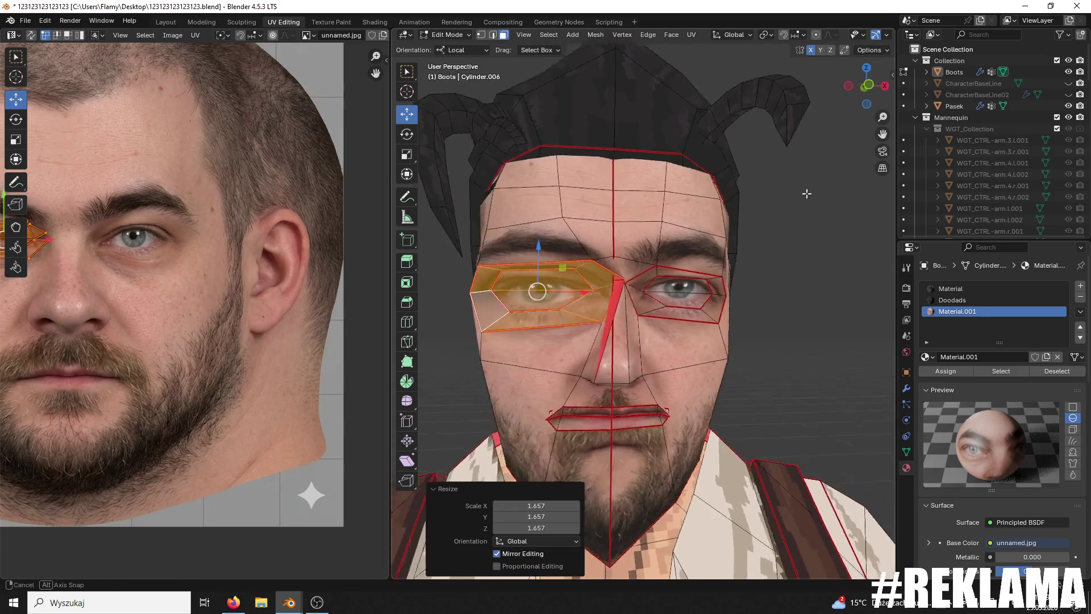
{"action": "key", "text": "ctrl+z"}
Step: Scale the eye faces slightly, then narrow them along the X axis
{"action": "key", "text": "s"}
{"action": "left_click", "coordinate": [738, 311]}
{"action": "key", "text": "s"}
{"action": "key", "text": "x"}
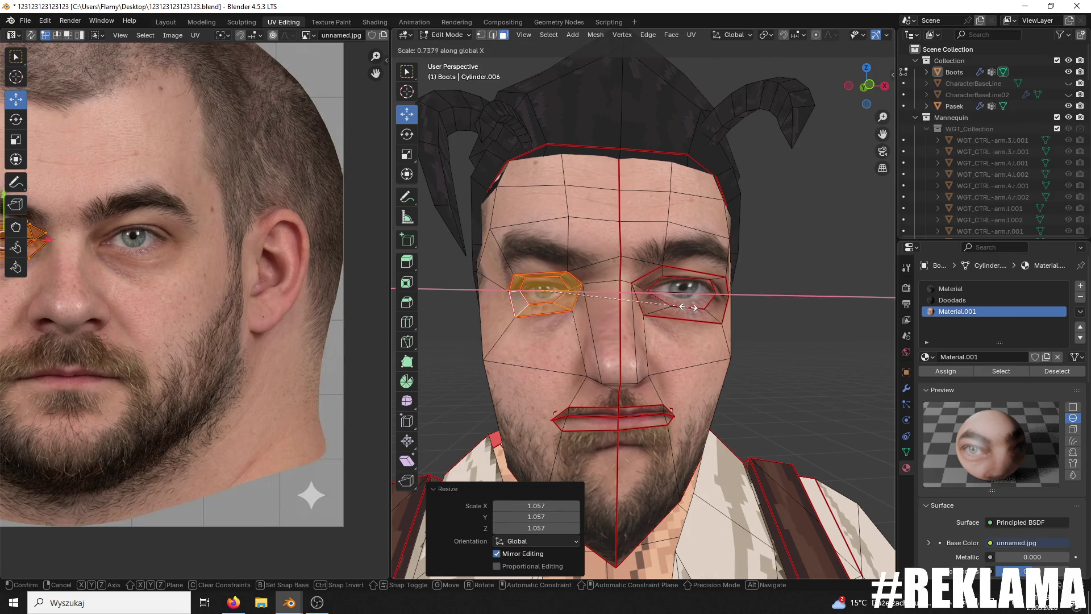
{"action": "left_click", "coordinate": [691, 307]}
{"action": "middle_click_drag", "start_coordinate": [719, 311], "coordinate": [732, 312]}
Step: Select the mirrored eye faces, grow the selection, stretch them taller along Z, and return to Object Mode
{"action": "key", "text": "ctrl+shift+m"}
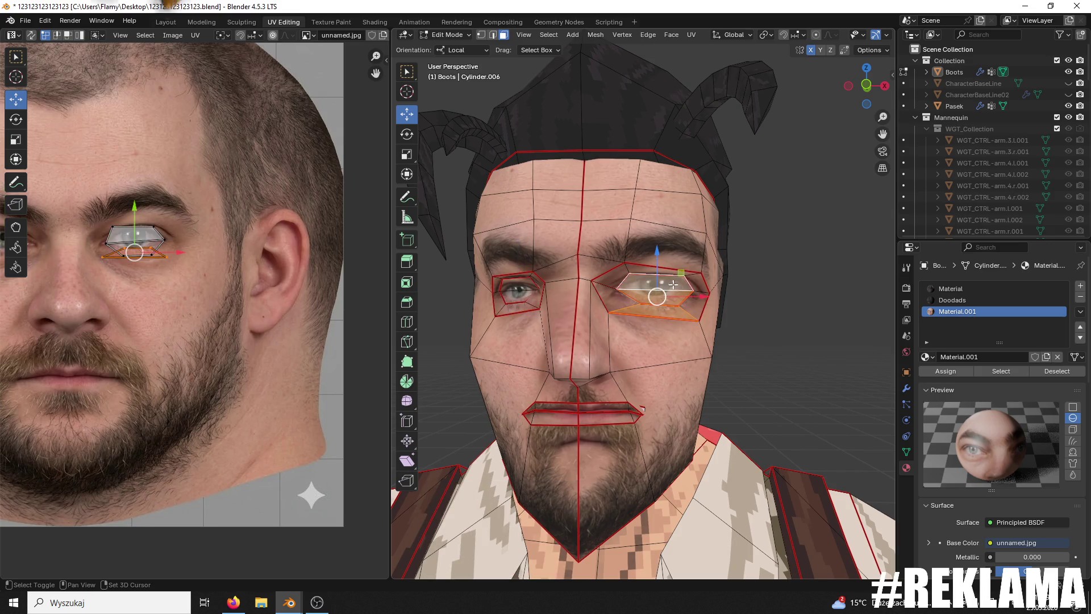
{"action": "key", "text": "ctrl+KP_Add"}
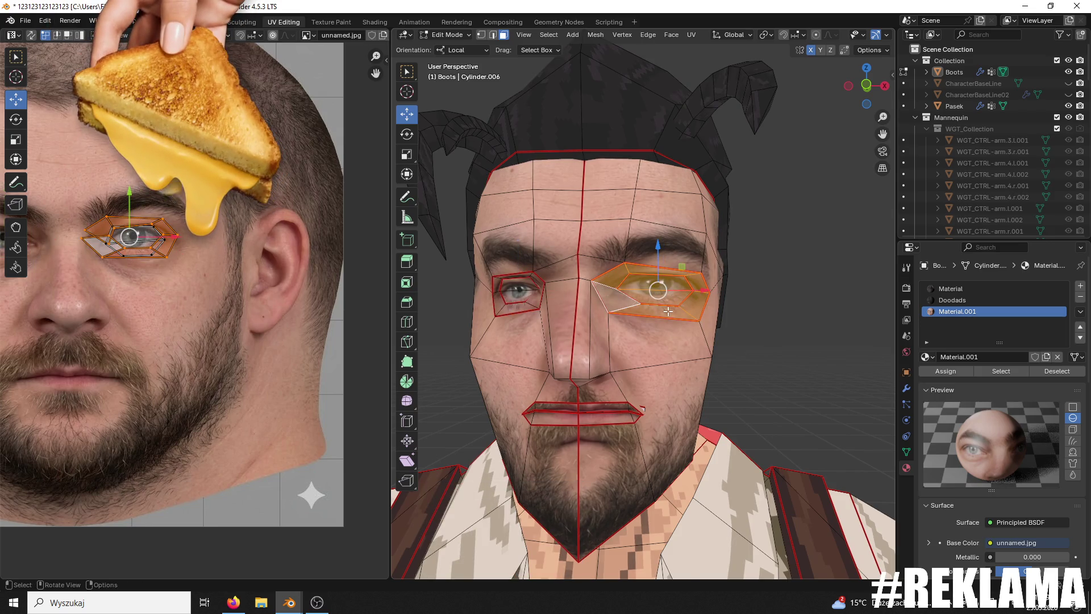
{"action": "key", "text": "s"}
{"action": "key", "text": "z"}
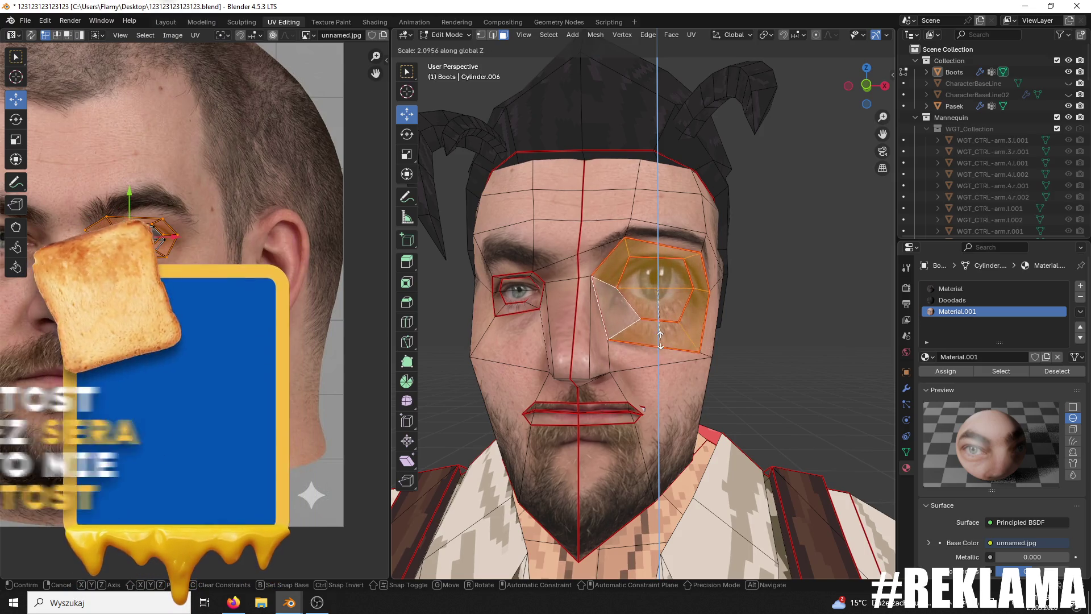
{"action": "left_click", "coordinate": [672, 311]}
{"action": "left_click", "coordinate": [454, 36]}
{"action": "left_click", "coordinate": [441, 43]}
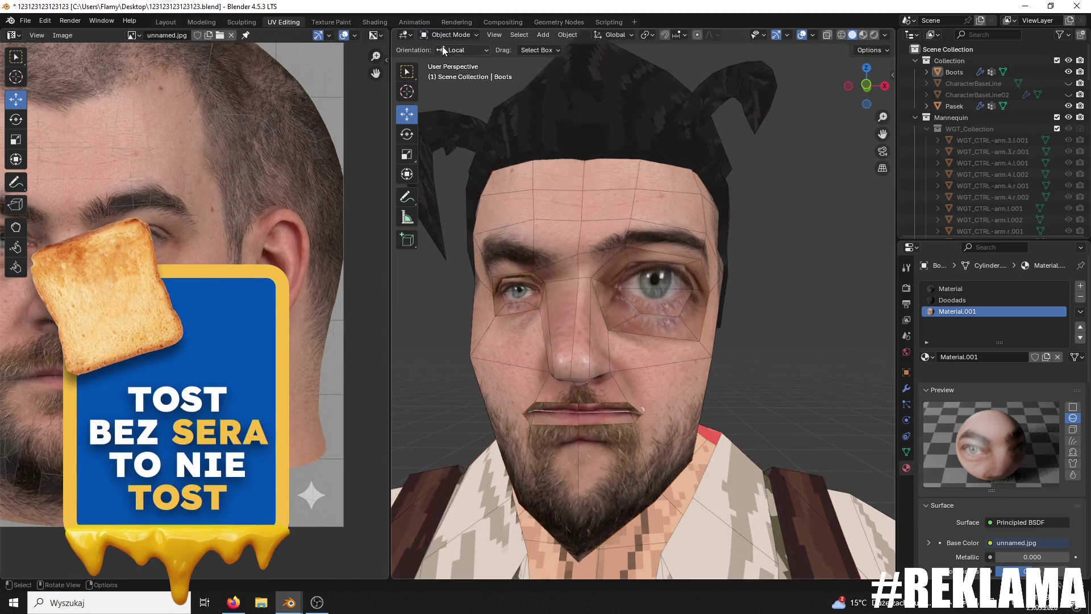
Step: Orbit and zoom around the character to inspect the textured head from side and three-quarter views
{"action": "scroll", "coordinate": [769, 242], "scroll_direction": "down", "scroll_amount": 4}
{"action": "mouse_move", "coordinate": [788, 240]}
{"action": "middle_mouse_down"}
{"action": "mouse_move", "coordinate": [702, 244]}
{"action": "mouse_move", "coordinate": [761, 254]}
{"action": "middle_mouse_up"}
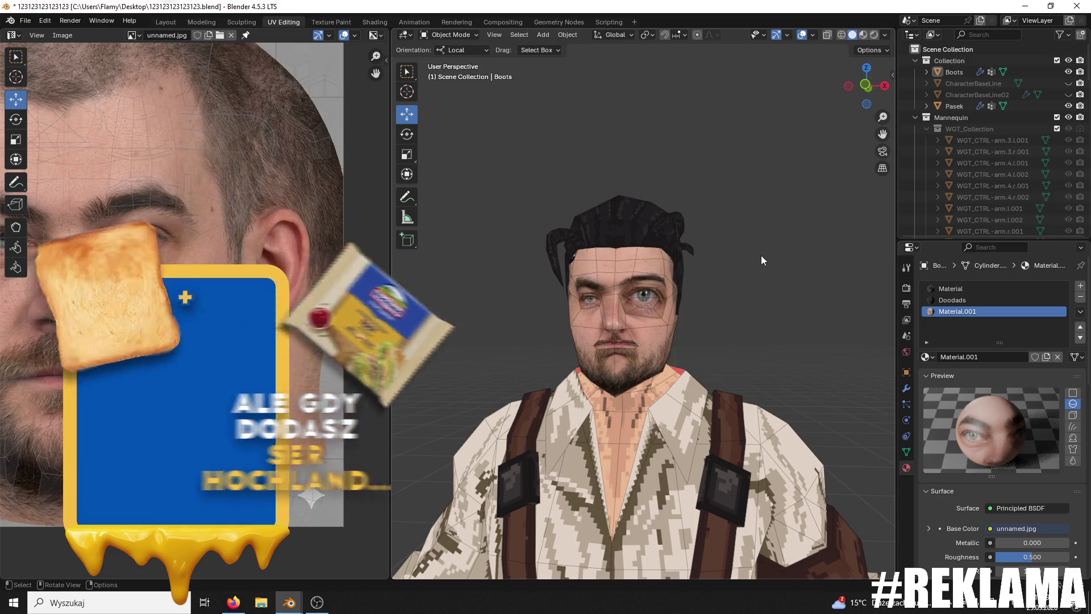
{"action": "scroll", "coordinate": [615, 356], "scroll_direction": "up", "scroll_amount": 4}
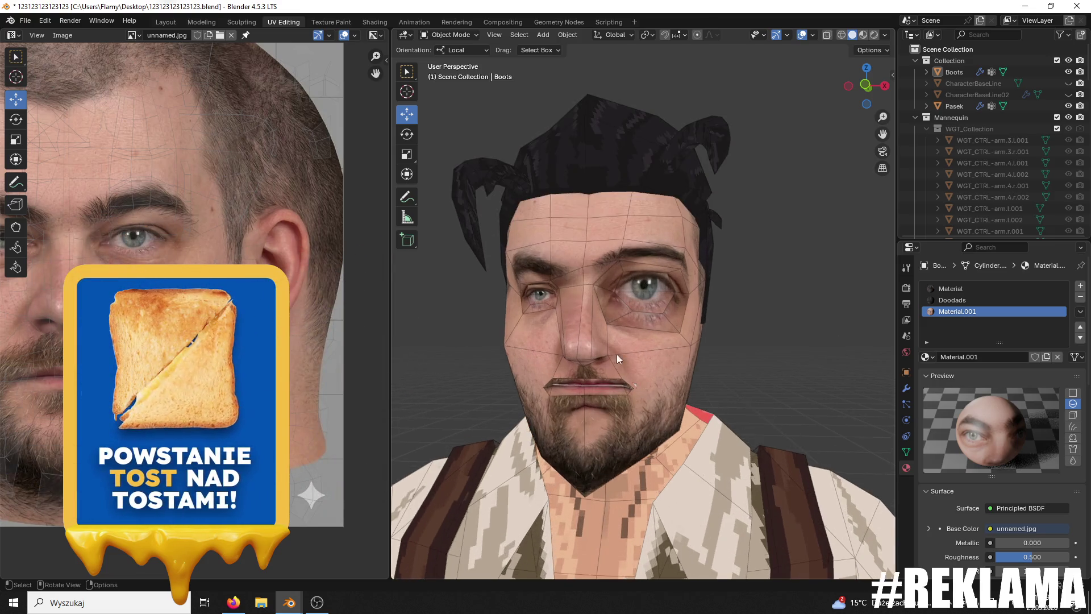
{"action": "scroll", "coordinate": [629, 349], "scroll_direction": "up", "scroll_amount": 1}
{"action": "mouse_move", "coordinate": [636, 353]}
{"action": "middle_mouse_down"}
{"action": "mouse_move", "coordinate": [574, 373]}
{"action": "mouse_move", "coordinate": [732, 407]}
{"action": "mouse_move", "coordinate": [713, 435]}
{"action": "middle_mouse_up"}
{"action": "scroll", "coordinate": [574, 373], "scroll_direction": "down", "scroll_amount": 3}
{"action": "scroll", "coordinate": [712, 435], "scroll_direction": "down", "scroll_amount": 3}
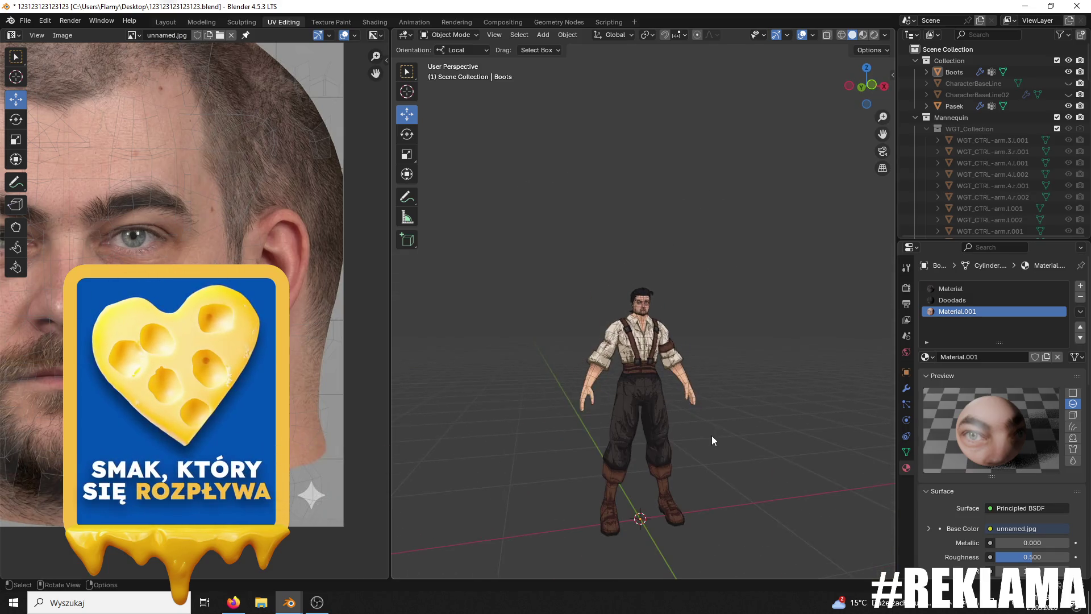
{"action": "scroll", "coordinate": [707, 404], "scroll_direction": "up", "scroll_amount": 3}
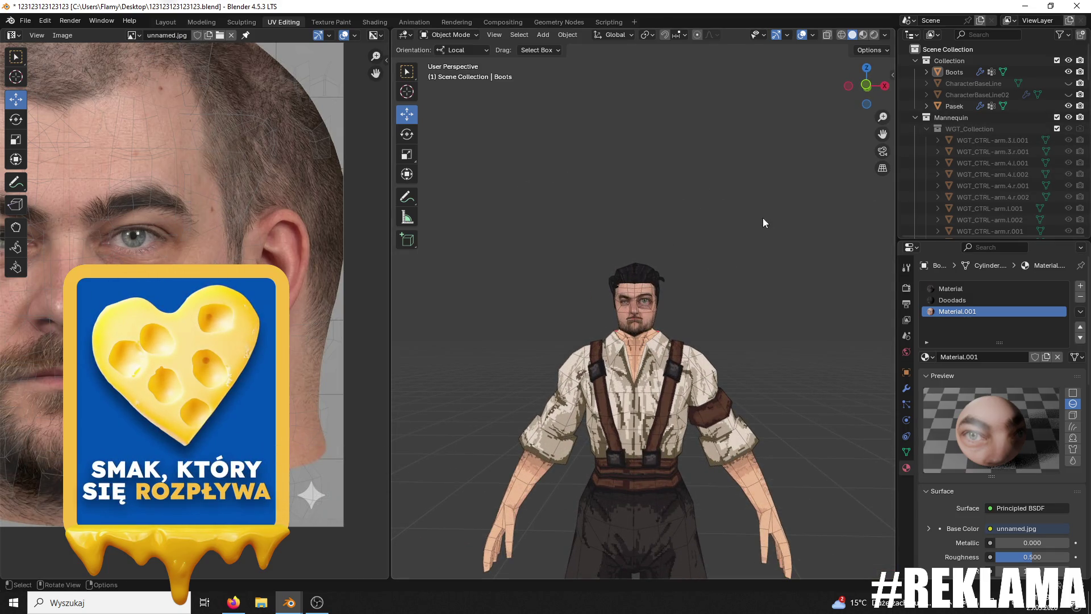
{"action": "scroll", "coordinate": [1003, 188], "scroll_direction": "down", "scroll_amount": 5}
{"action": "scroll", "coordinate": [1003, 182], "scroll_direction": "up", "scroll_amount": 5}
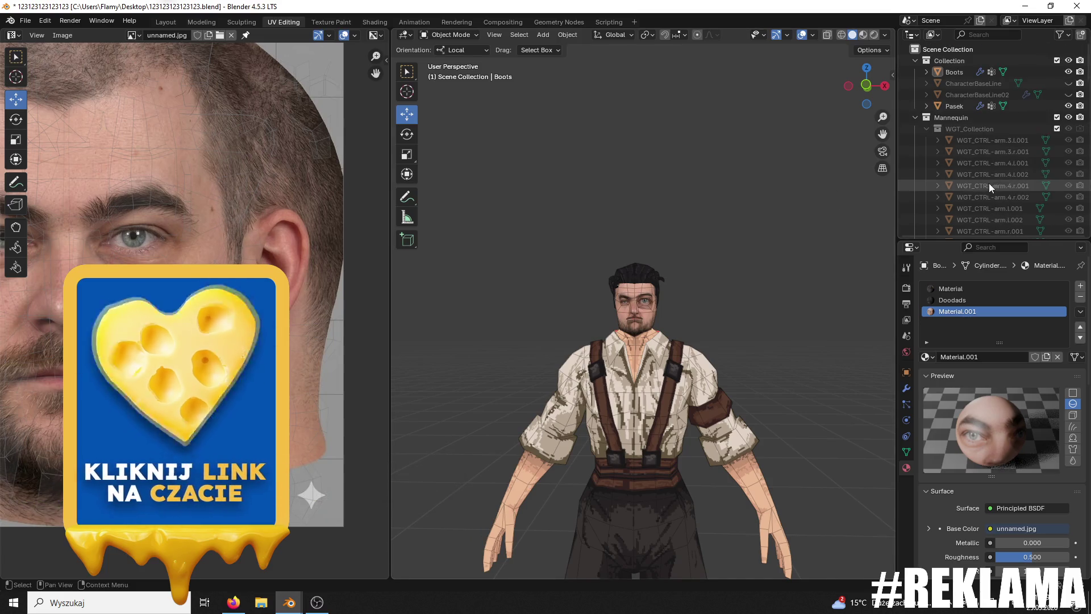
Step: Collapse the Mannequin collection in the Outliner and select the Boots character object
{"action": "left_click", "coordinate": [915, 117]}
{"action": "left_click", "coordinate": [631, 411]}
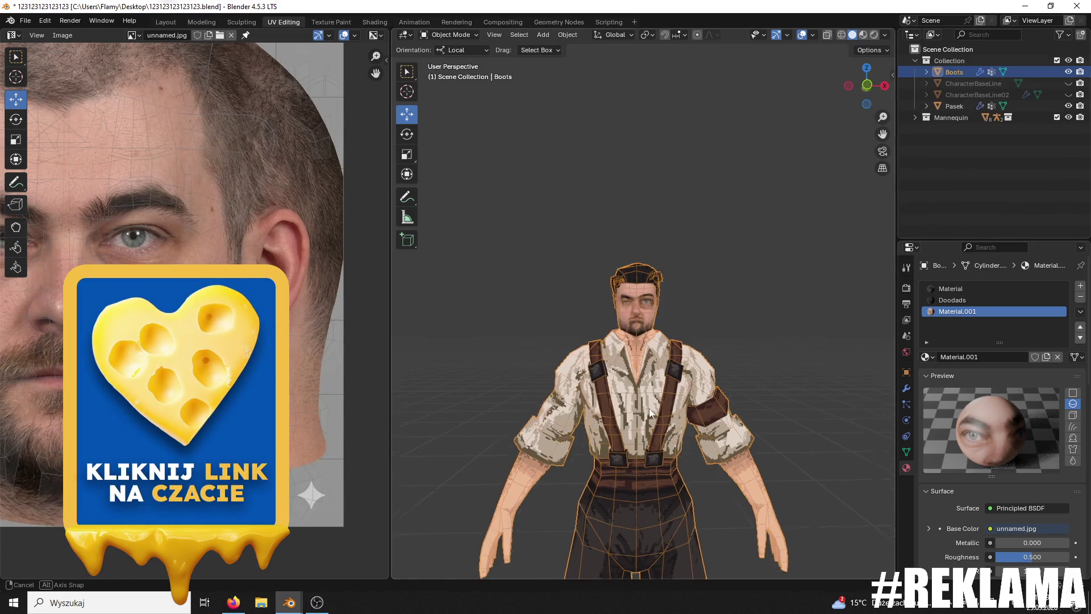
{"action": "middle_click_drag", "start_coordinate": [631, 411], "coordinate": [682, 417]}
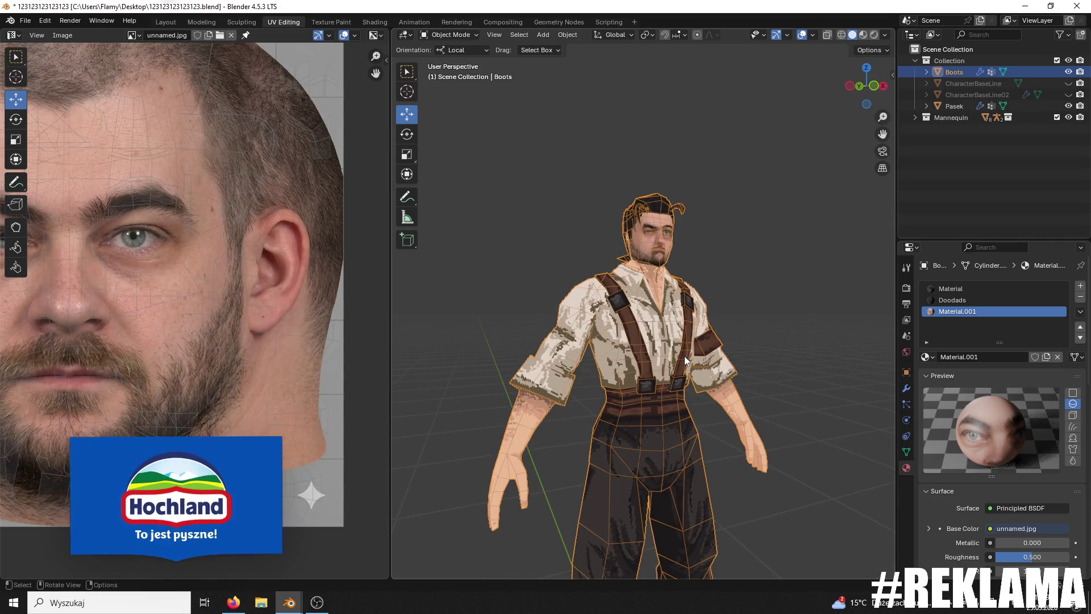
{"action": "scroll", "coordinate": [675, 288], "scroll_direction": "up", "scroll_amount": 4}
{"action": "mouse_move", "coordinate": [682, 417]}
{"action": "middle_mouse_down"}
{"action": "mouse_move", "coordinate": [675, 288]}
{"action": "mouse_move", "coordinate": [768, 350]}
{"action": "mouse_move", "coordinate": [661, 336]}
{"action": "middle_mouse_up"}
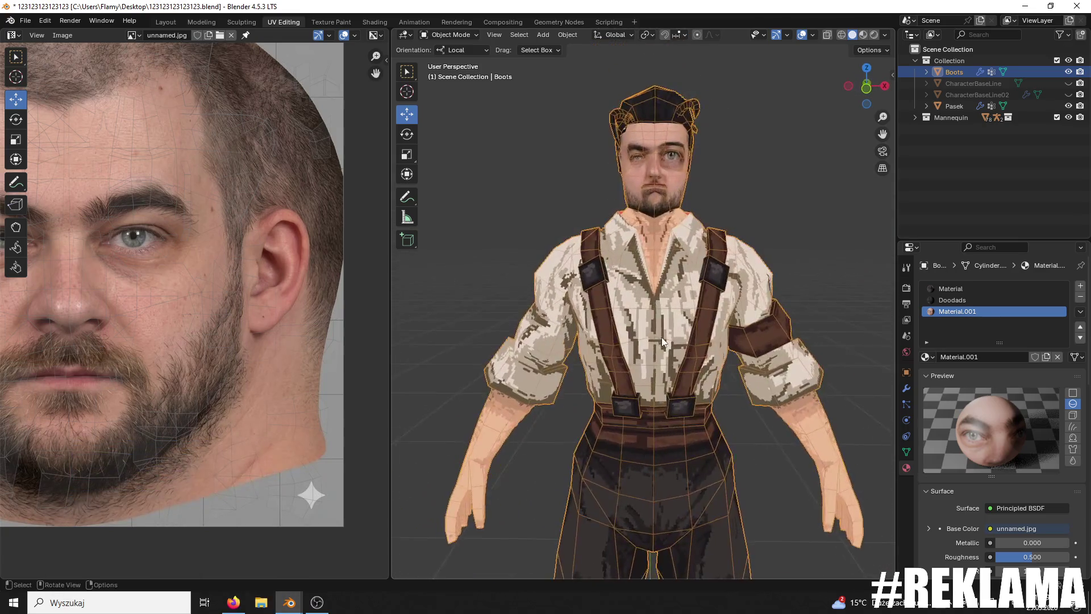
{"action": "scroll", "coordinate": [661, 336], "scroll_direction": "up", "scroll_amount": 3}
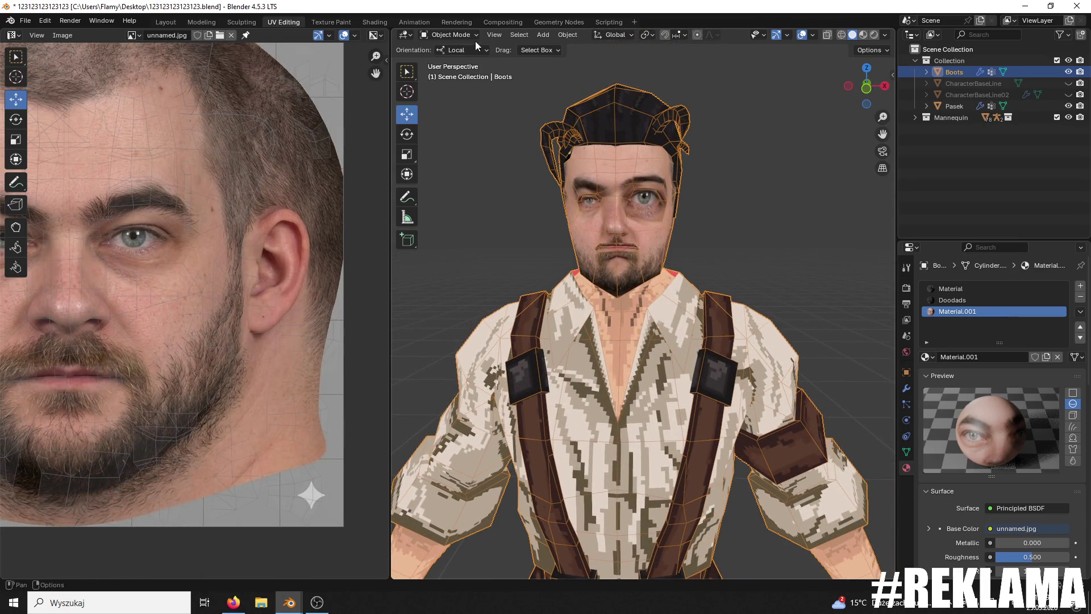
{"action": "left_click", "coordinate": [474, 36]}
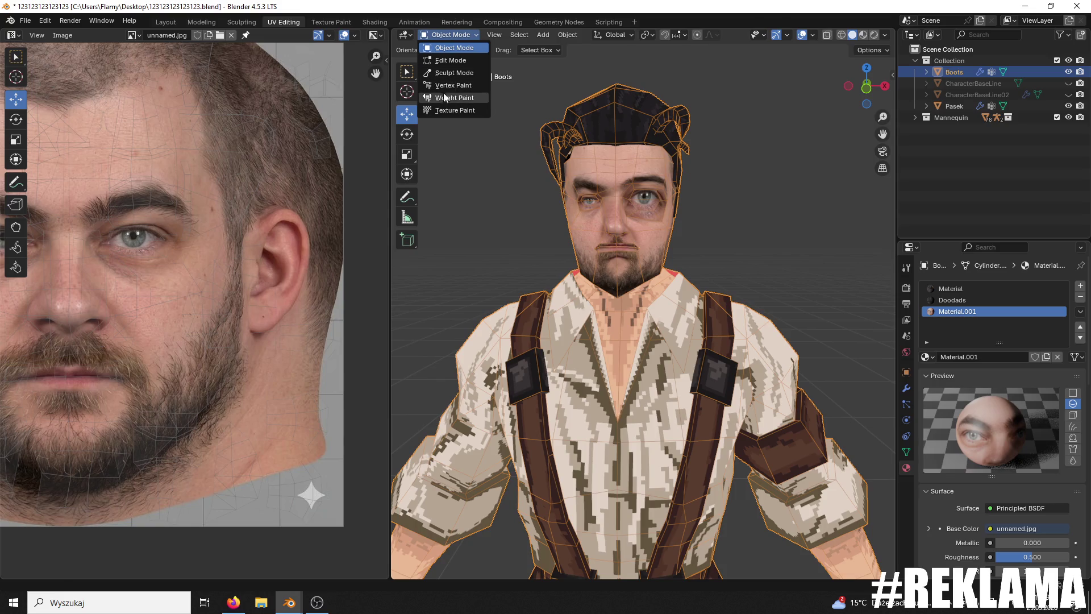
Step: Enter Sculpt Mode and pull the mouth wider on both sides with Elastic Grab
{"action": "left_click", "coordinate": [449, 98]}
{"action": "scroll", "coordinate": [653, 207], "scroll_direction": "up", "scroll_amount": 2}
{"action": "left_click", "coordinate": [455, 35]}
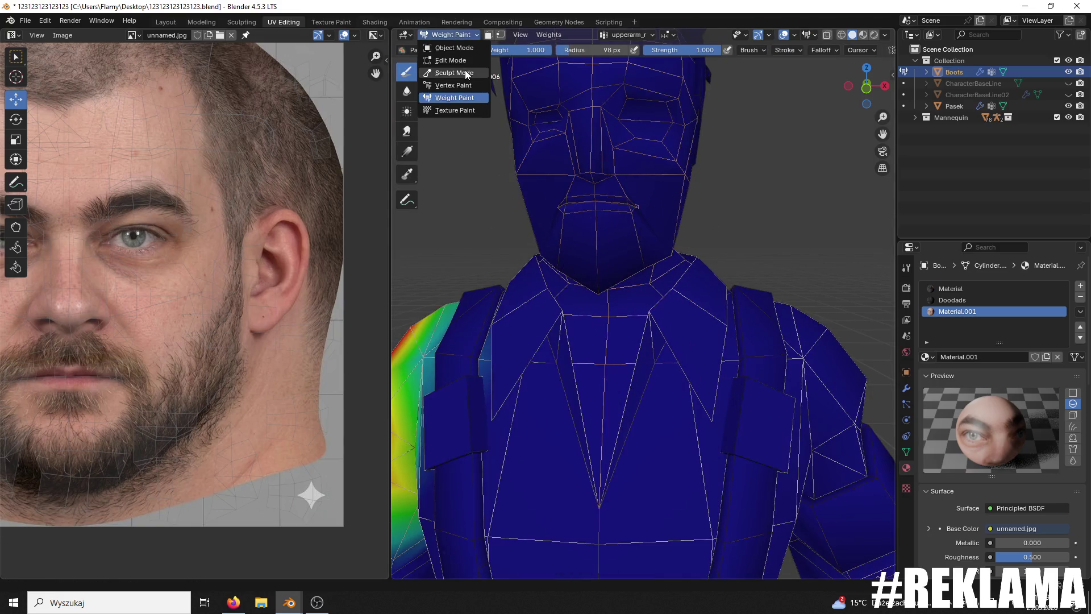
{"action": "left_click", "coordinate": [454, 72]}
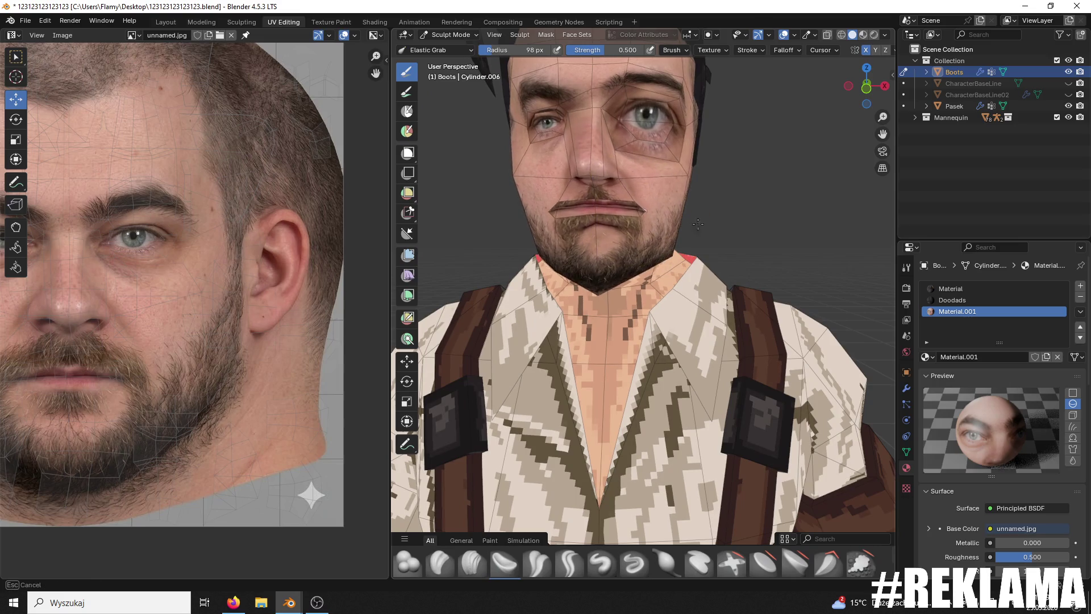
{"action": "left_click_drag", "start_coordinate": [637, 207], "coordinate": [662, 200]}
Step: Orbit around the head to check the sculpted mouth, then return to Object Mode
{"action": "middle_click_drag", "start_coordinate": [796, 196], "coordinate": [733, 193]}
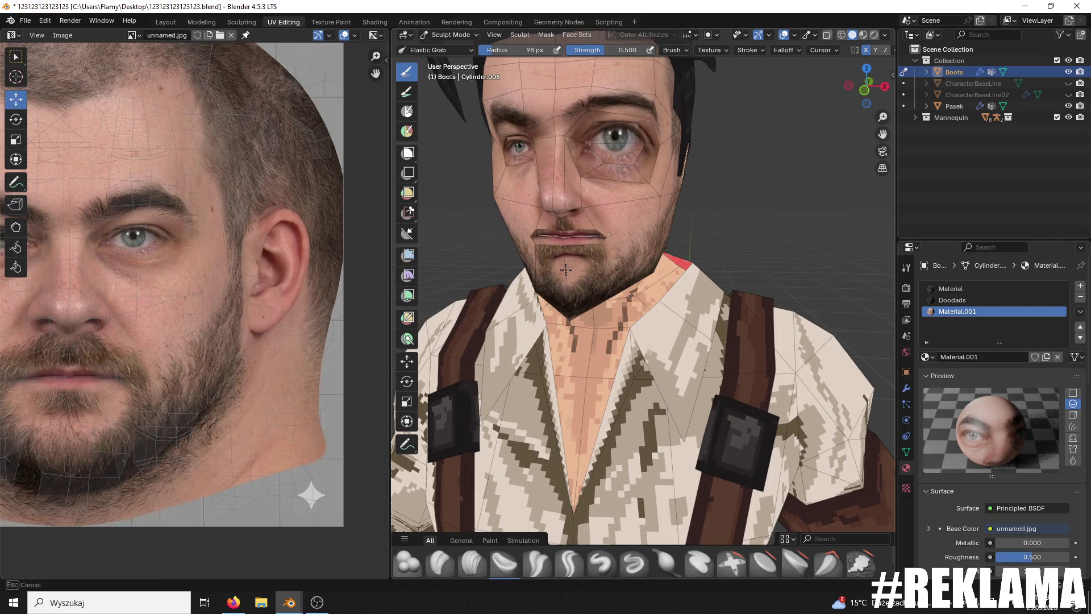
{"action": "middle_click_drag", "start_coordinate": [565, 211], "coordinate": [572, 151]}
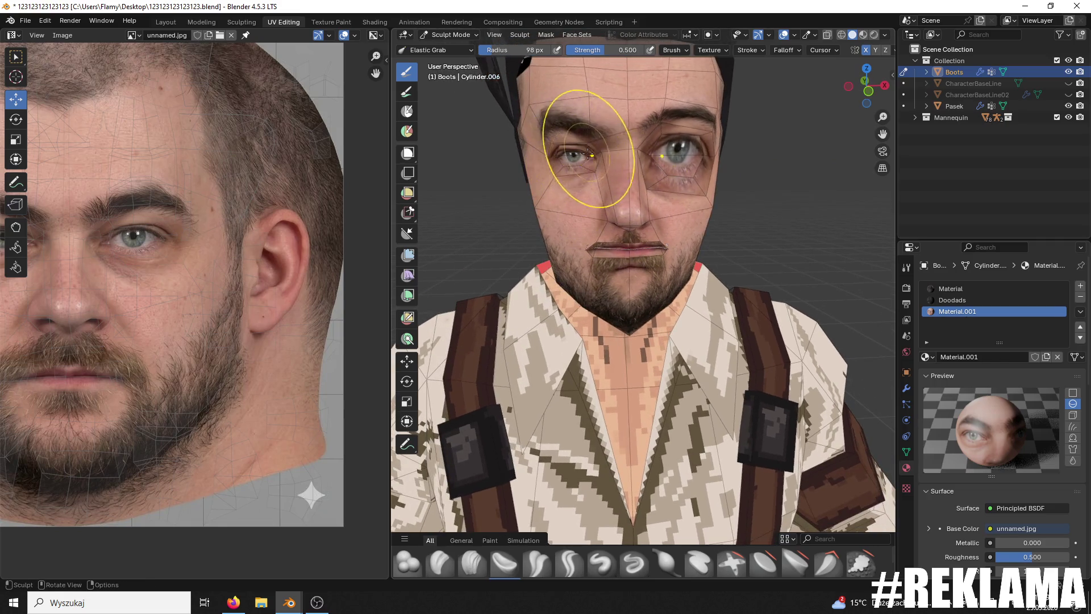
{"action": "middle_click_drag", "start_coordinate": [662, 159], "coordinate": [657, 167]}
{"action": "scroll", "coordinate": [658, 167], "scroll_direction": "down", "scroll_amount": 2}
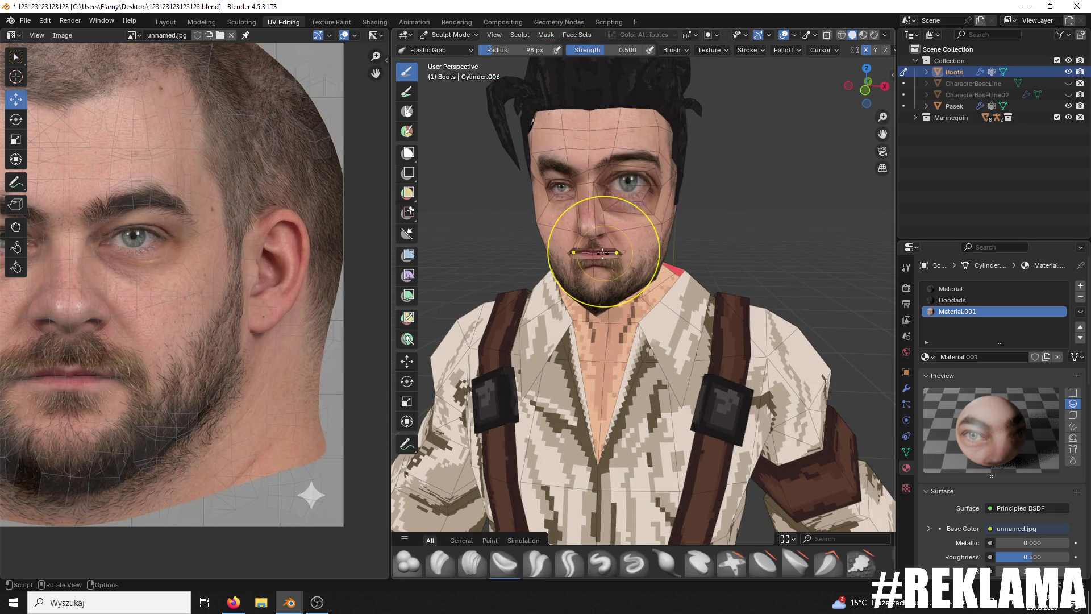
{"action": "mouse_move", "coordinate": [577, 248]}
{"action": "middle_mouse_down"}
{"action": "mouse_move", "coordinate": [557, 244]}
{"action": "mouse_move", "coordinate": [500, 170]}
{"action": "mouse_move", "coordinate": [642, 193]}
{"action": "middle_mouse_up"}
{"action": "left_click", "coordinate": [449, 34]}
{"action": "left_click", "coordinate": [449, 48]}
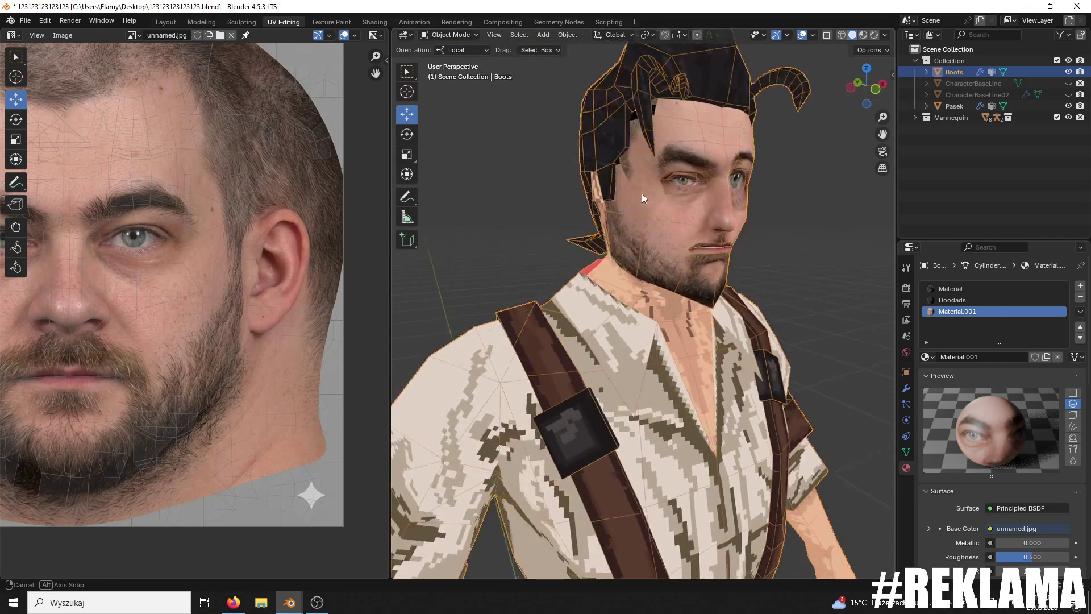
Step: Open the FBX exporter, enable Limit to Selected Objects, and edit the file name
{"action": "scroll", "coordinate": [685, 227], "scroll_direction": "down", "scroll_amount": 3}
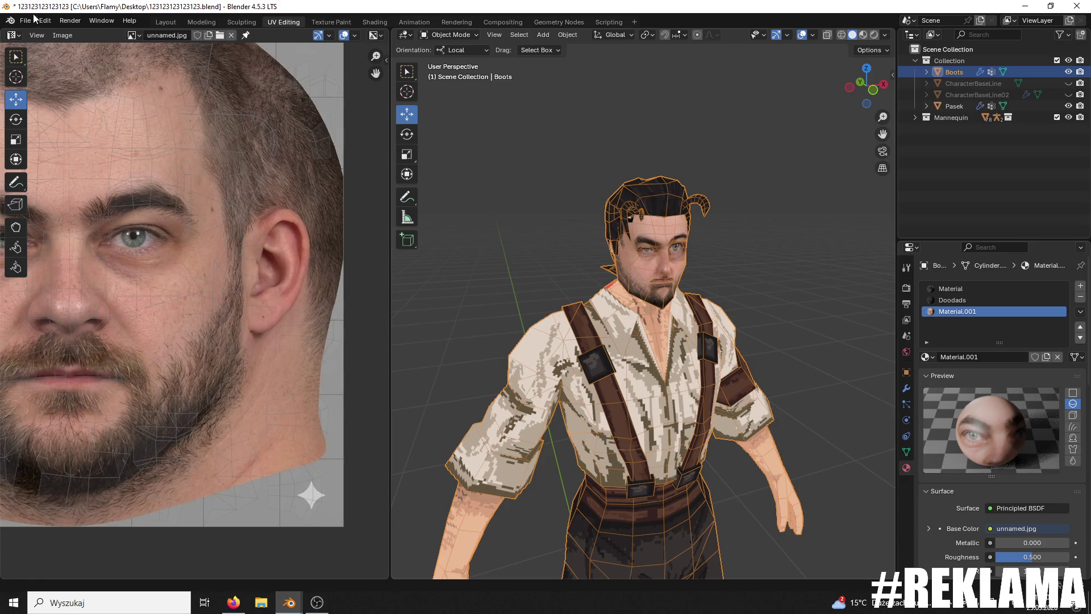
{"action": "left_click", "coordinate": [33, 18]}
{"action": "mouse_move", "coordinate": [53, 195]}
{"action": "left_click", "coordinate": [179, 292]}
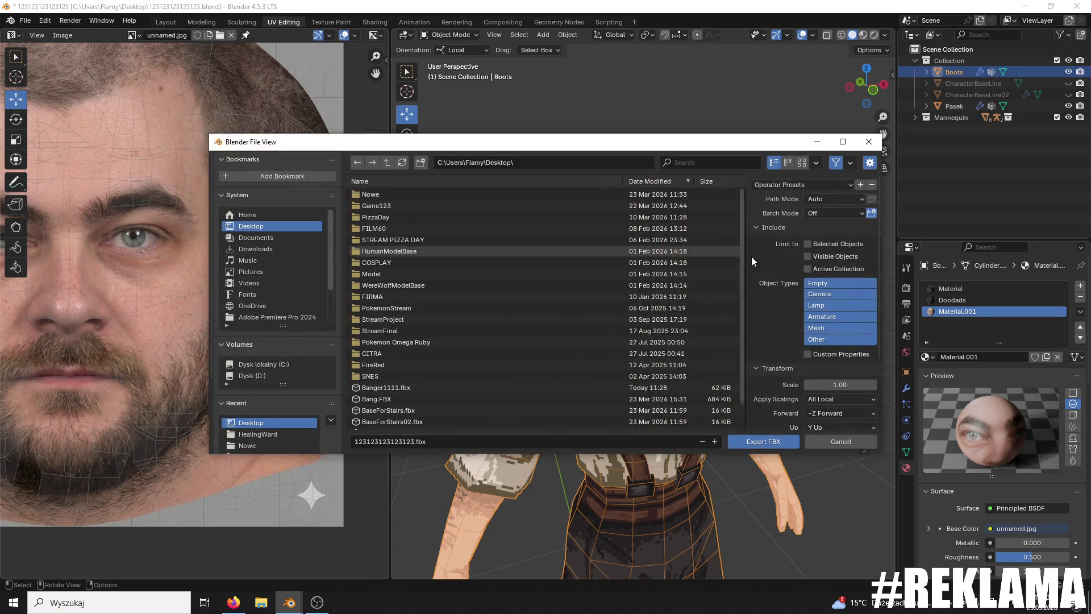
{"action": "left_click", "coordinate": [807, 244]}
{"action": "left_click", "coordinate": [416, 441]}
{"action": "type", "text": "Davido"}
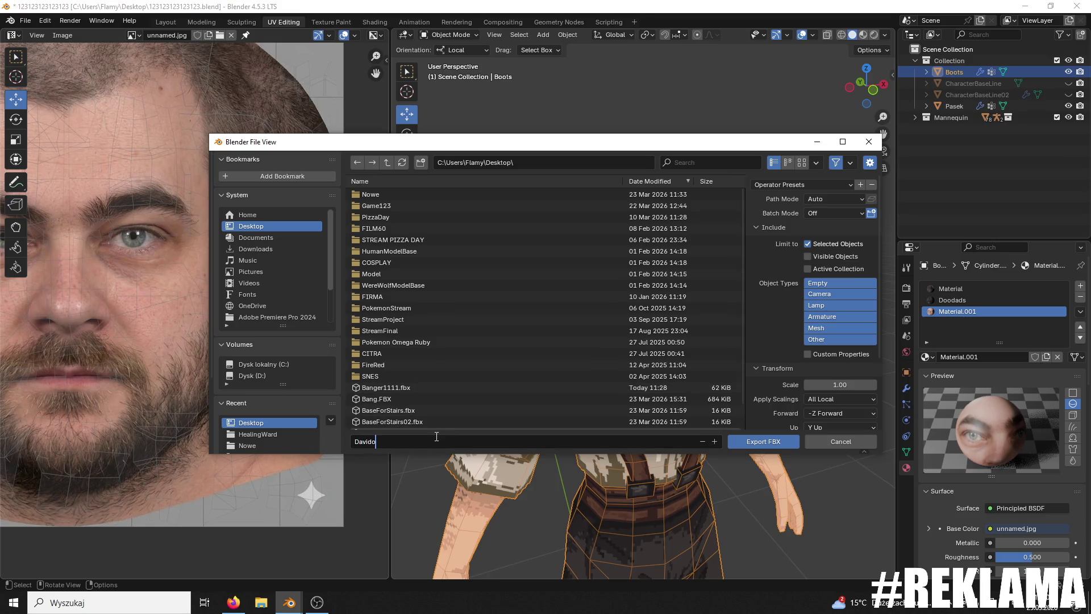
Step: Export the FBX, then minimize Blender and open the exported file's context menu on the desktop
{"action": "left_click", "coordinate": [777, 440]}
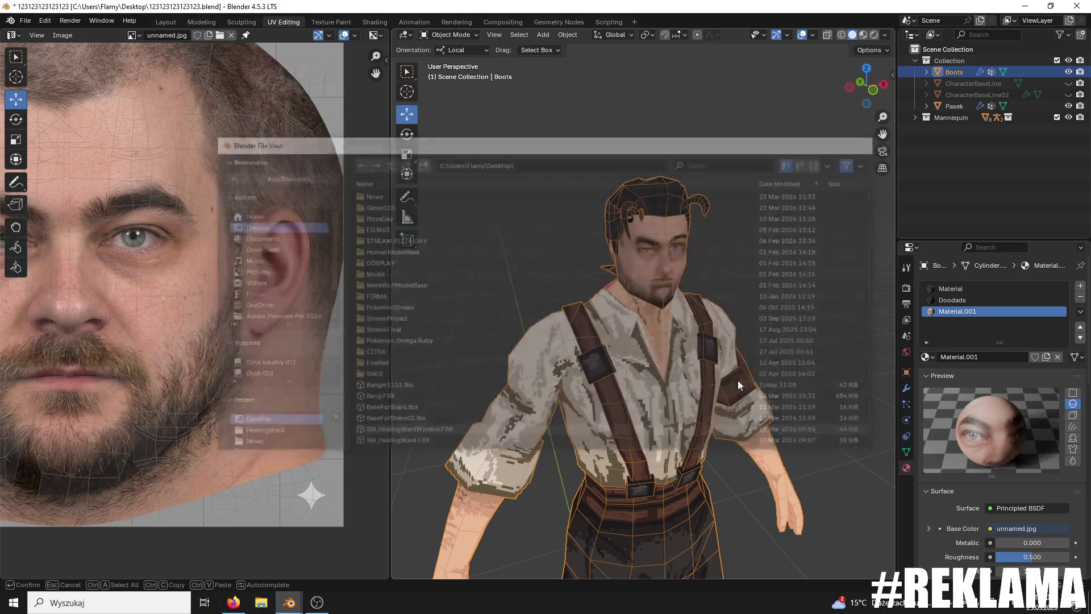
{"action": "left_click", "coordinate": [1024, 5]}
{"action": "right_click", "coordinate": [181, 135]}
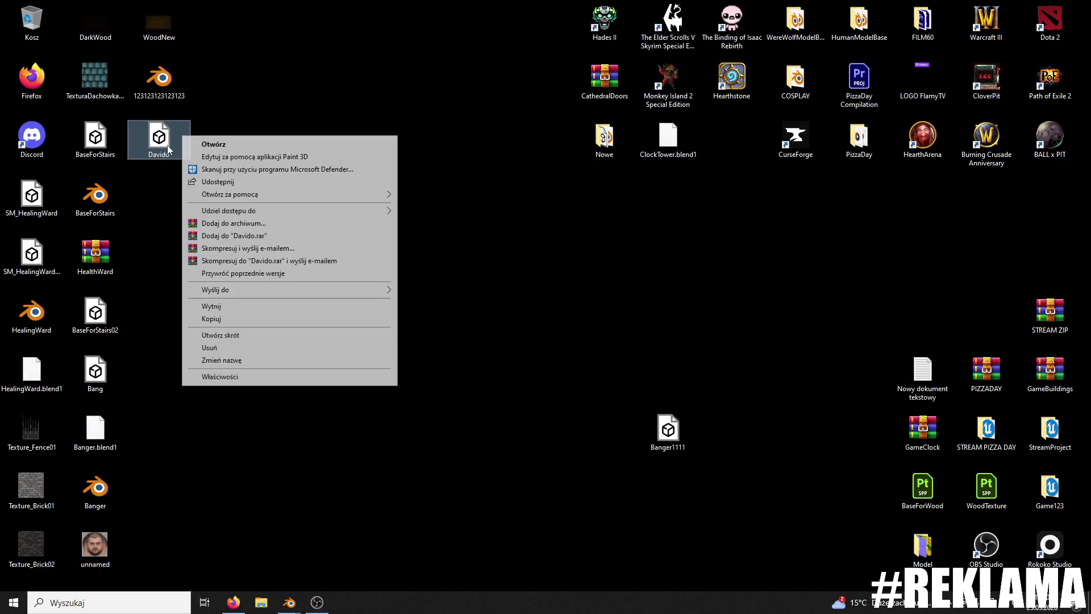
Step: View the exported FBX file's properties, close them, and bring the Blender window back to the front
{"action": "left_click", "coordinate": [265, 380]}
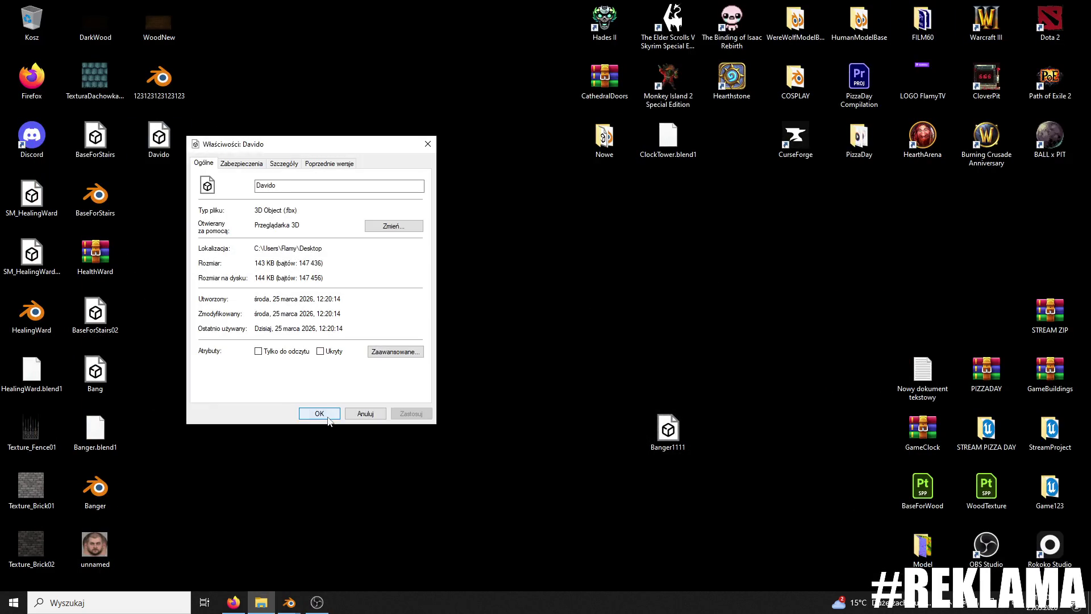
{"action": "left_click", "coordinate": [328, 417]}
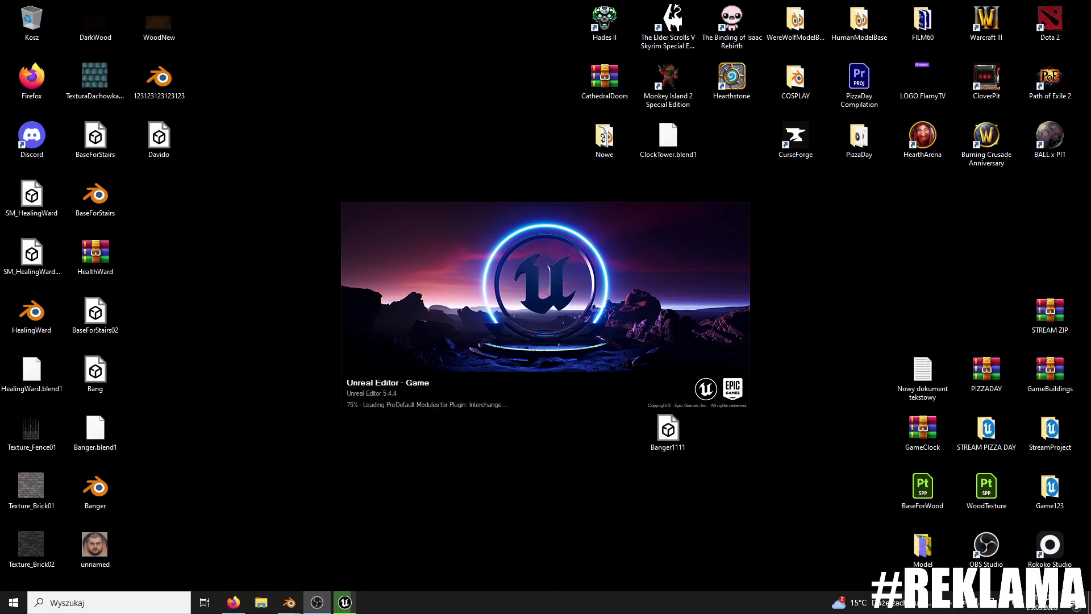
{"action": "left_click", "coordinate": [289, 602]}
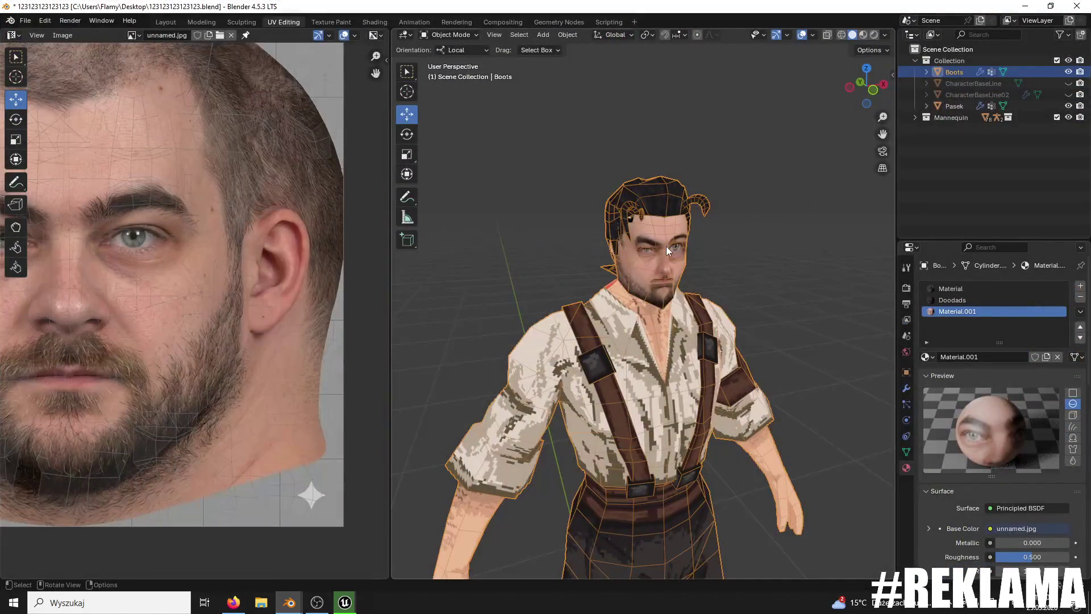
Step: In Edit Mode, separate the whole character mesh into its loose parts
{"action": "left_click", "coordinate": [452, 34]}
{"action": "left_click", "coordinate": [467, 57]}
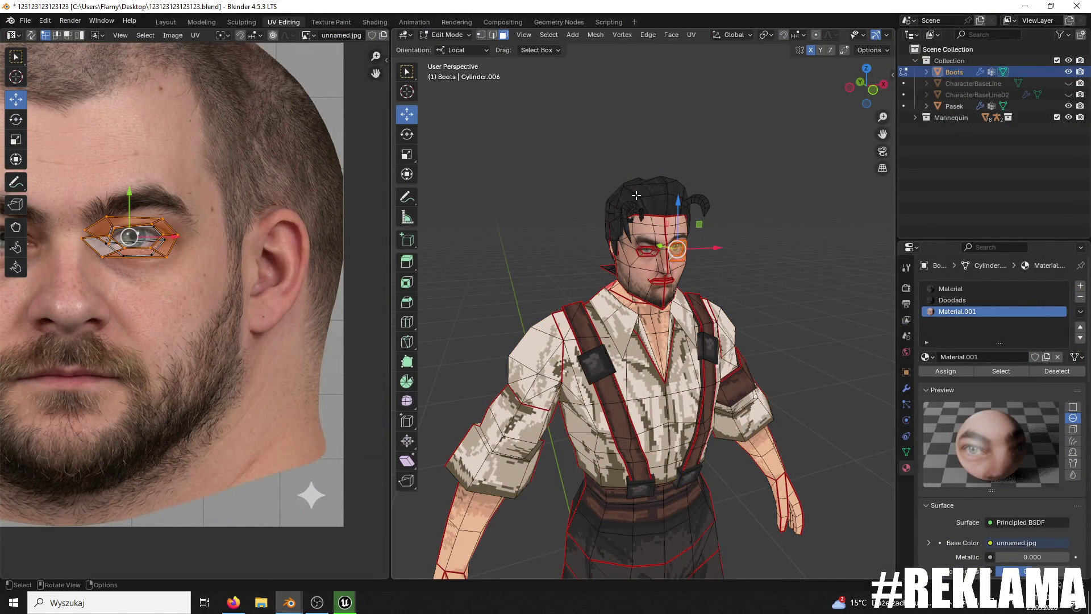
{"action": "key", "text": "a"}
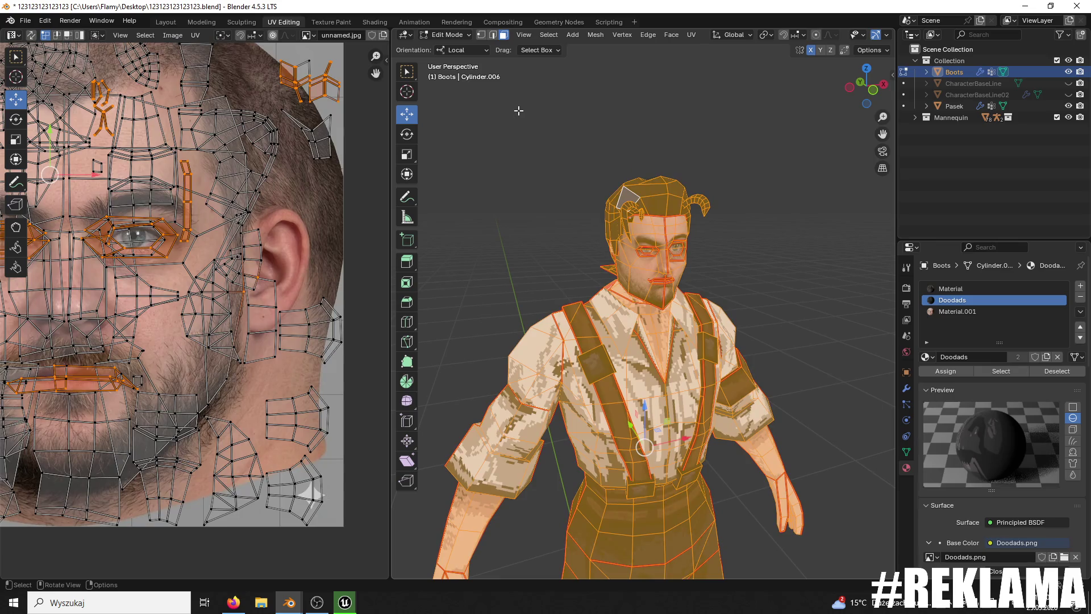
{"action": "key", "text": "p"}
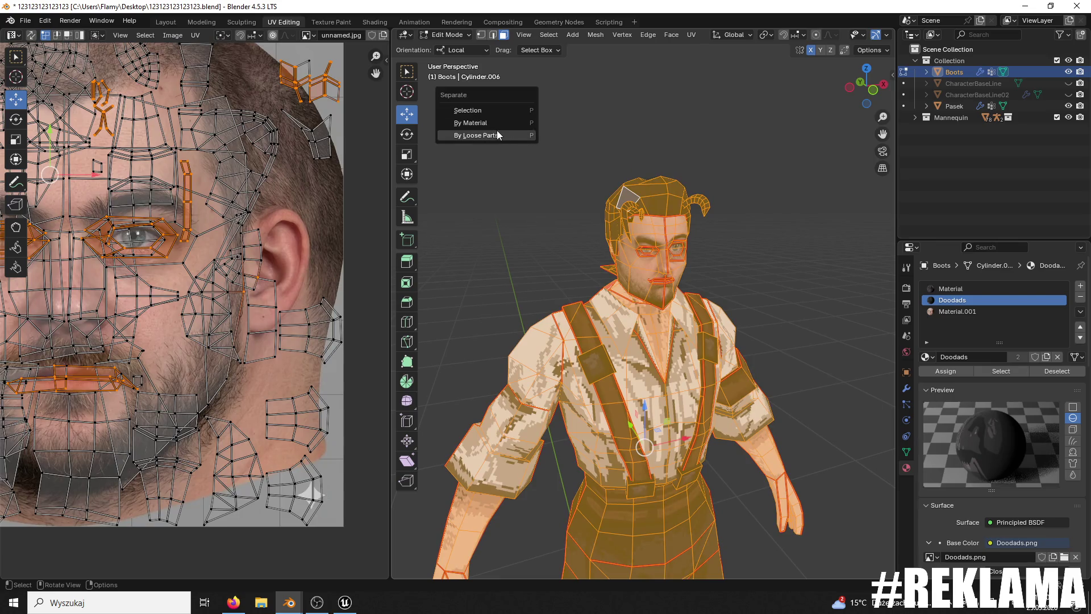
{"action": "left_click", "coordinate": [496, 135]}
Step: Back in Object Mode, delete the hair piece on top of the head
{"action": "left_click", "coordinate": [439, 38]}
{"action": "left_click", "coordinate": [442, 48]}
{"action": "left_click", "coordinate": [645, 188]}
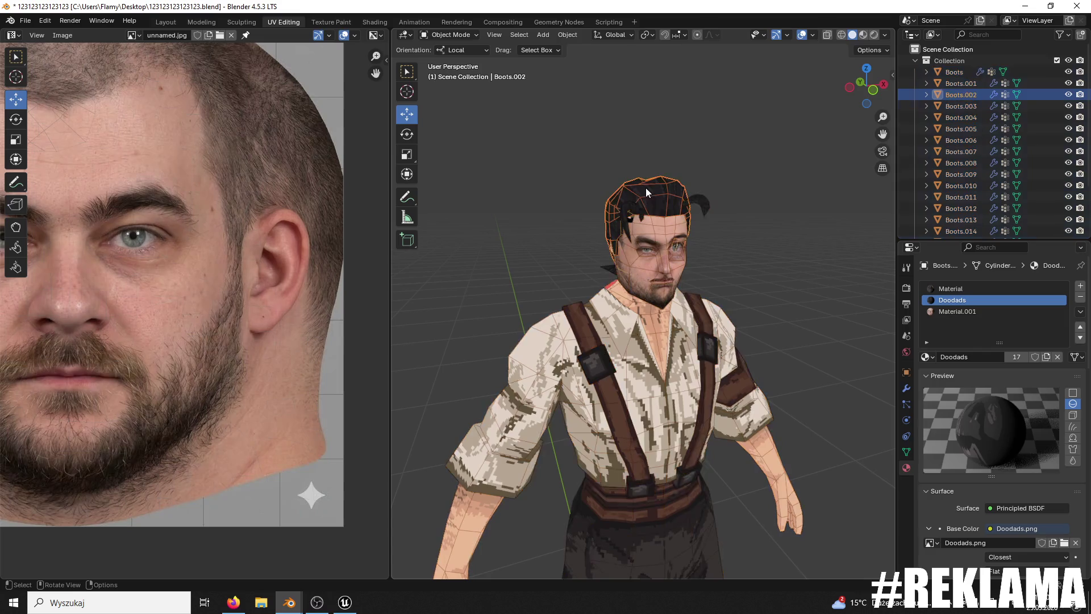
{"action": "key", "text": "Delete"}
{"action": "middle_click_drag", "start_coordinate": [651, 195], "coordinate": [635, 219]}
Step: Close the Unreal Editor and select another separated hair piece on the head
{"action": "left_click", "coordinate": [347, 603]}
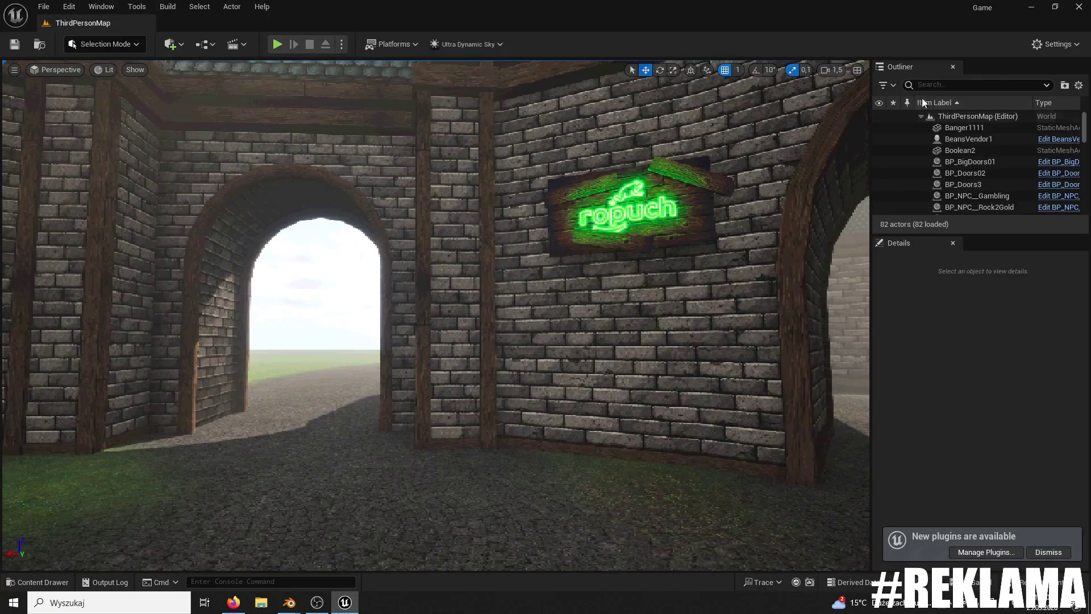
{"action": "left_click", "coordinate": [1075, 11]}
{"action": "left_click", "coordinate": [628, 220]}
{"action": "mouse_move", "coordinate": [629, 219]}
{"action": "middle_mouse_down"}
{"action": "mouse_move", "coordinate": [580, 230]}
{"action": "mouse_move", "coordinate": [572, 217]}
{"action": "mouse_move", "coordinate": [578, 240]}
{"action": "middle_mouse_up"}
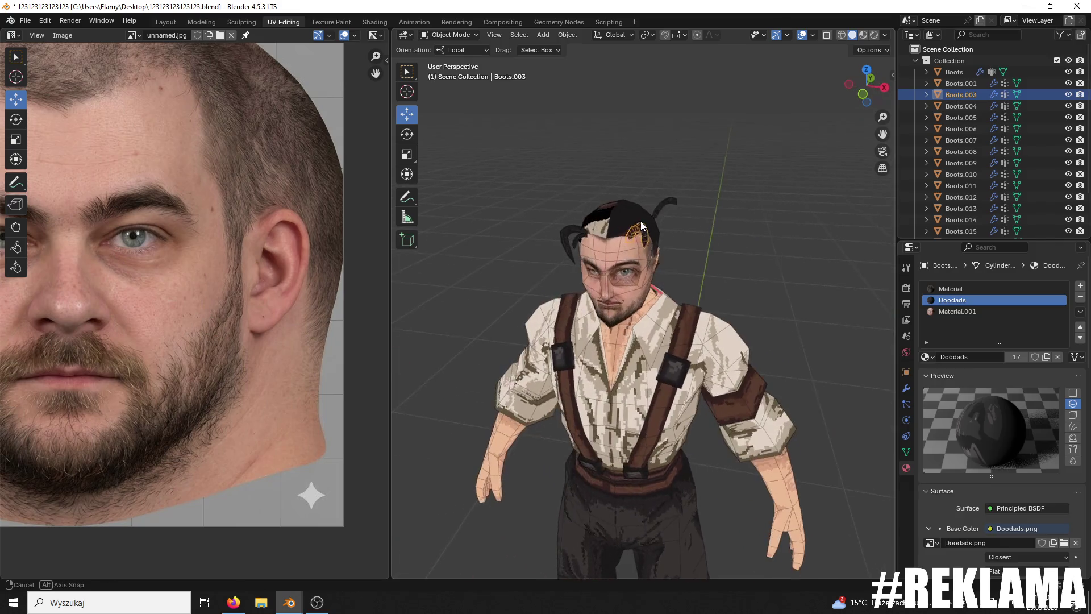
Step: Delete the remaining loose hair pieces from around the character's head
{"action": "key", "text": "Delete"}
{"action": "key", "text": "ctrl+z"}
{"action": "key", "text": "Delete"}
{"action": "left_click", "coordinate": [567, 233]}
{"action": "key", "text": "Delete"}
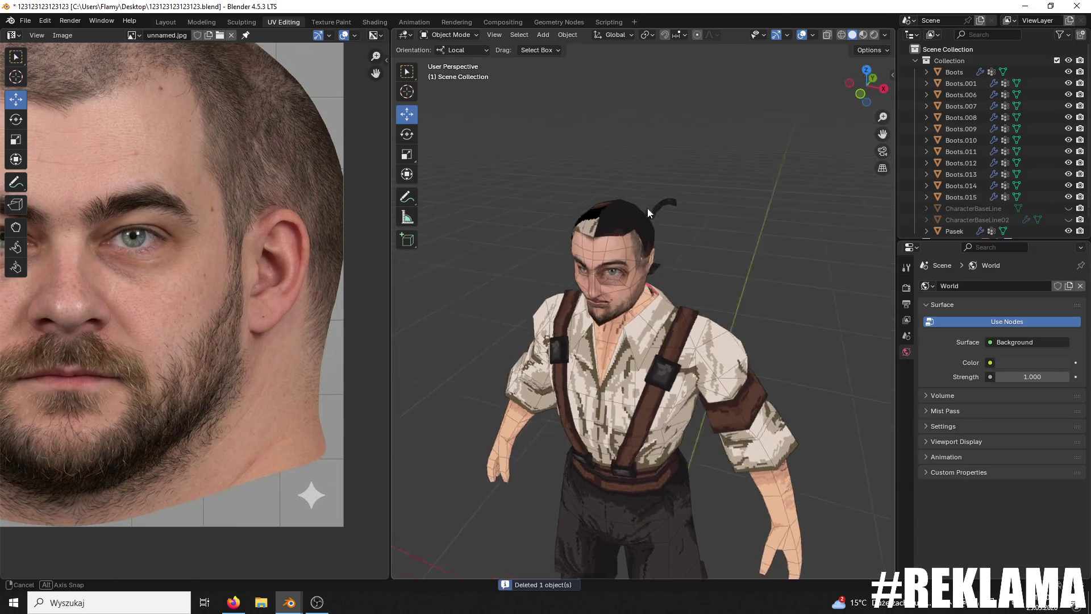
{"action": "middle_click_drag", "start_coordinate": [652, 207], "coordinate": [632, 207]}
{"action": "left_click", "coordinate": [653, 238]}
{"action": "key", "text": "Delete"}
{"action": "left_click", "coordinate": [654, 268]}
{"action": "mouse_move", "coordinate": [653, 268]}
{"action": "middle_mouse_down"}
{"action": "mouse_move", "coordinate": [458, 264]}
{"action": "mouse_move", "coordinate": [585, 221]}
{"action": "middle_mouse_up"}
{"action": "key", "text": "Delete"}
{"action": "left_click", "coordinate": [684, 264]}
{"action": "key", "text": "Delete"}
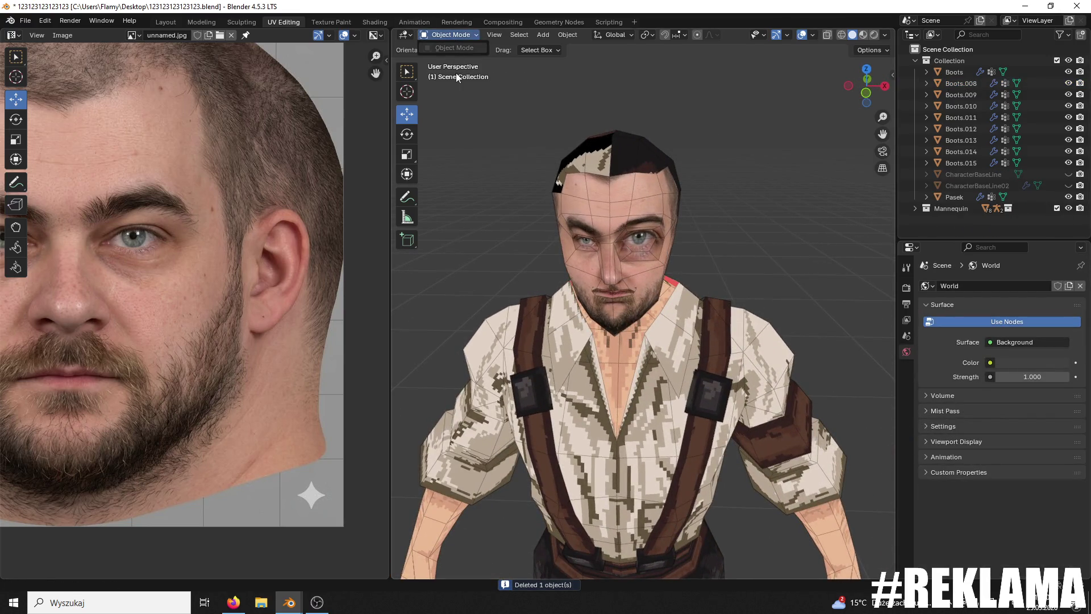
Step: Select the Boots head object and switch it into Edit Mode
{"action": "left_click", "coordinate": [615, 193]}
{"action": "left_click", "coordinate": [449, 35]}
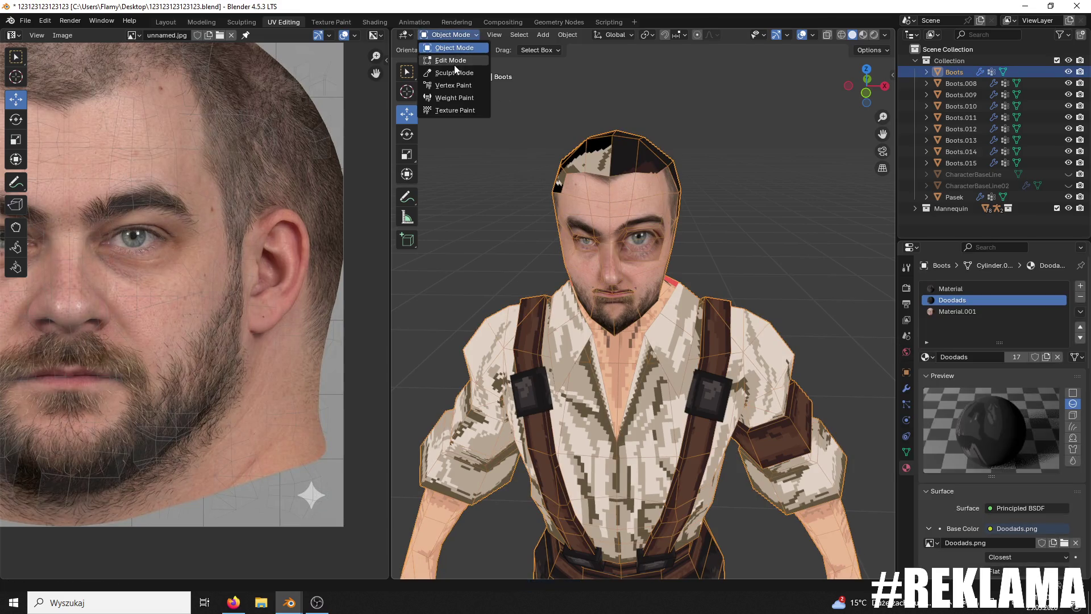
{"action": "left_click", "coordinate": [455, 55]}
Step: Shift-select the scalp faces and the faces behind the ear
{"action": "mouse_move", "coordinate": [546, 193]}
{"action": "middle_mouse_down"}
{"action": "mouse_move", "coordinate": [579, 184]}
{"action": "mouse_move", "coordinate": [611, 196]}
{"action": "middle_mouse_up"}
{"action": "left_click", "coordinate": [579, 184], "text": "shift"}
{"action": "left_click", "coordinate": [602, 182], "text": "shift"}
{"action": "left_click", "coordinate": [611, 196], "text": "shift"}
{"action": "left_click", "coordinate": [613, 198], "text": "shift"}
{"action": "left_click", "coordinate": [610, 227], "text": "shift"}
{"action": "left_click", "coordinate": [632, 236], "text": "shift"}
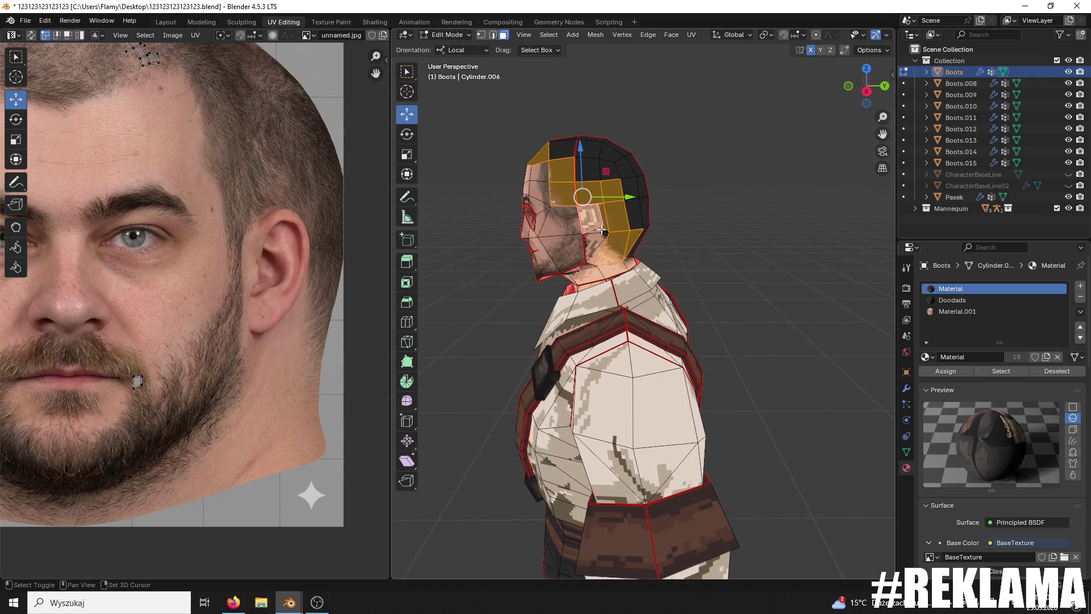
Step: Add the back-of-head and side faces to the selection, dropping one lower face
{"action": "mouse_move", "coordinate": [602, 230]}
{"action": "middle_mouse_down"}
{"action": "mouse_move", "coordinate": [625, 216]}
{"action": "mouse_move", "coordinate": [683, 228]}
{"action": "middle_mouse_up"}
{"action": "left_click", "coordinate": [633, 216], "text": "shift"}
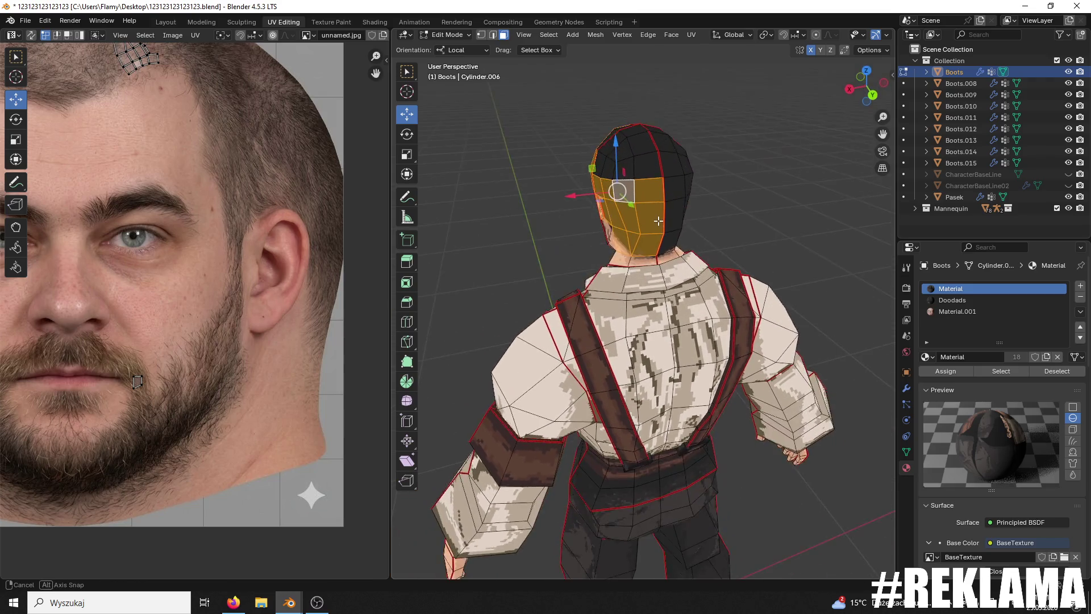
{"action": "left_click", "coordinate": [639, 180], "text": "shift"}
{"action": "left_click", "coordinate": [606, 180], "text": "shift"}
{"action": "mouse_move", "coordinate": [624, 165]}
{"action": "middle_mouse_down"}
{"action": "mouse_move", "coordinate": [554, 154]}
{"action": "mouse_move", "coordinate": [738, 150]}
{"action": "mouse_move", "coordinate": [653, 196]}
{"action": "mouse_move", "coordinate": [692, 194]}
{"action": "middle_mouse_up"}
{"action": "left_click", "coordinate": [554, 155], "text": "shift"}
{"action": "left_click", "coordinate": [647, 200], "text": "shift"}
{"action": "left_click", "coordinate": [615, 208], "text": "shift"}
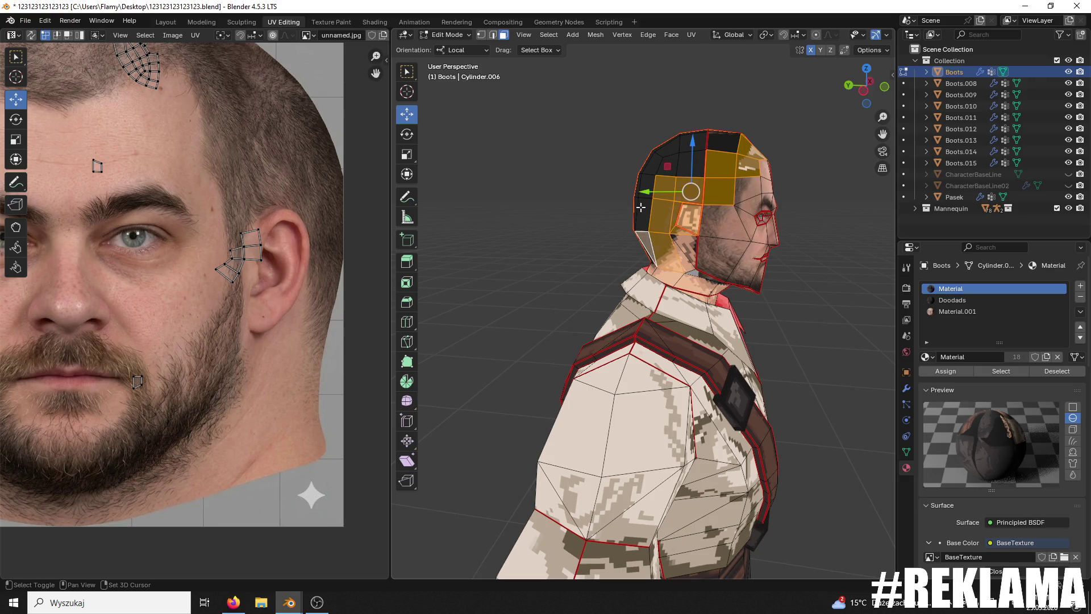
{"action": "left_click", "coordinate": [670, 148], "text": "shift"}
{"action": "middle_click_drag", "start_coordinate": [670, 148], "coordinate": [675, 226]}
{"action": "left_click", "coordinate": [684, 243], "text": "shift"}
{"action": "left_click", "coordinate": [680, 242], "text": "shift"}
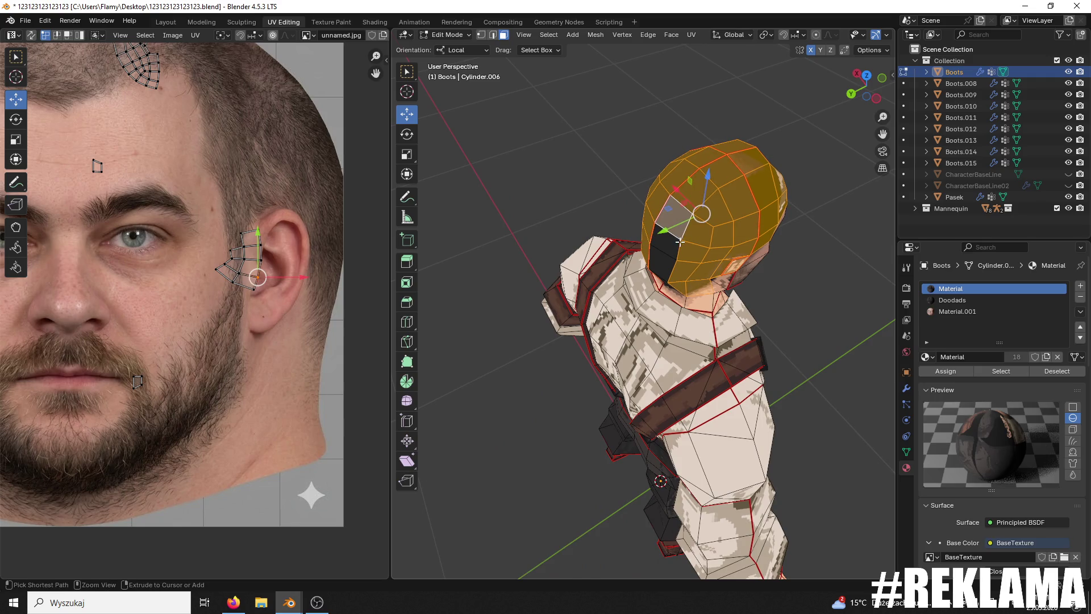
{"action": "mouse_move", "coordinate": [664, 256]}
{"action": "middle_mouse_down"}
{"action": "mouse_move", "coordinate": [593, 217]}
{"action": "mouse_move", "coordinate": [506, 222]}
{"action": "mouse_move", "coordinate": [602, 229]}
{"action": "mouse_move", "coordinate": [592, 248]}
{"action": "mouse_move", "coordinate": [824, 225]}
{"action": "middle_mouse_up"}
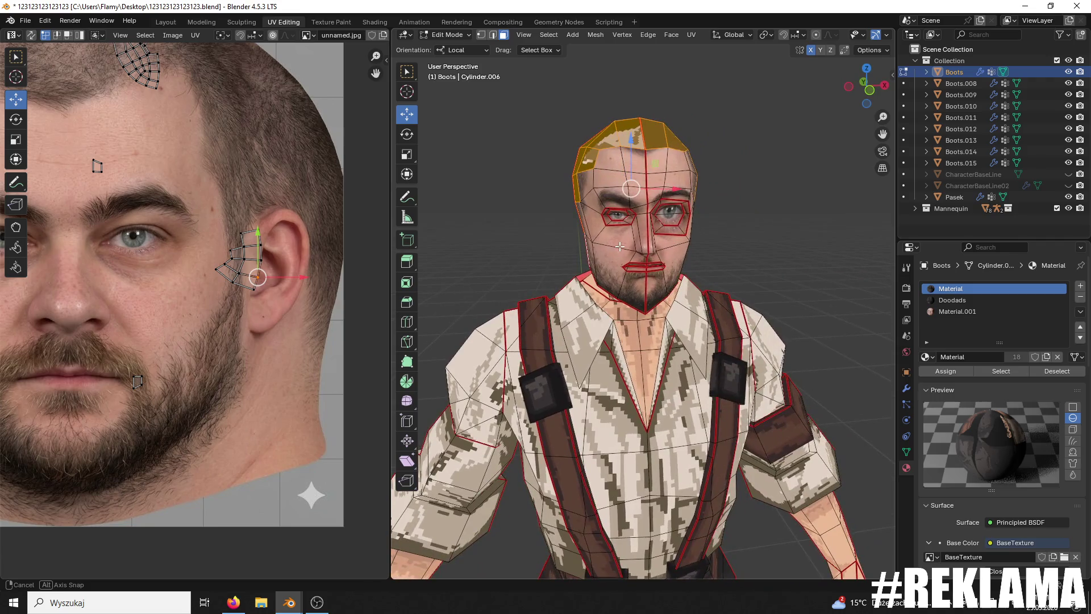
Step: Unwrap the selected head faces and move the UV islands right of the photo
{"action": "scroll", "coordinate": [298, 265], "scroll_direction": "down", "scroll_amount": 2}
{"action": "key", "text": "u"}
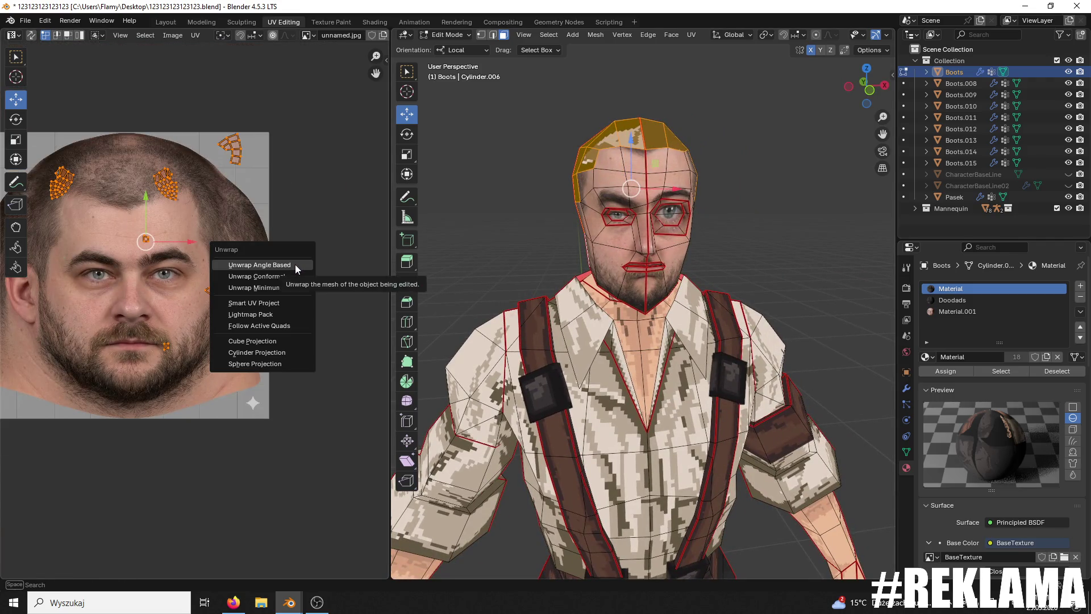
{"action": "left_click", "coordinate": [295, 264]}
{"action": "scroll", "coordinate": [274, 253], "scroll_direction": "down", "scroll_amount": 3}
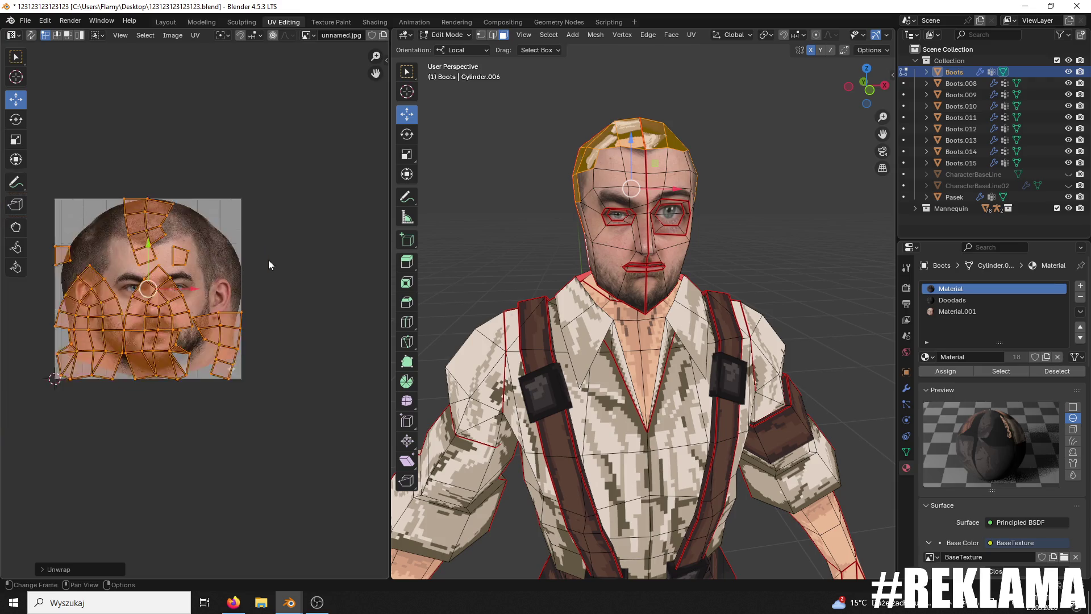
{"action": "key", "text": "g"}
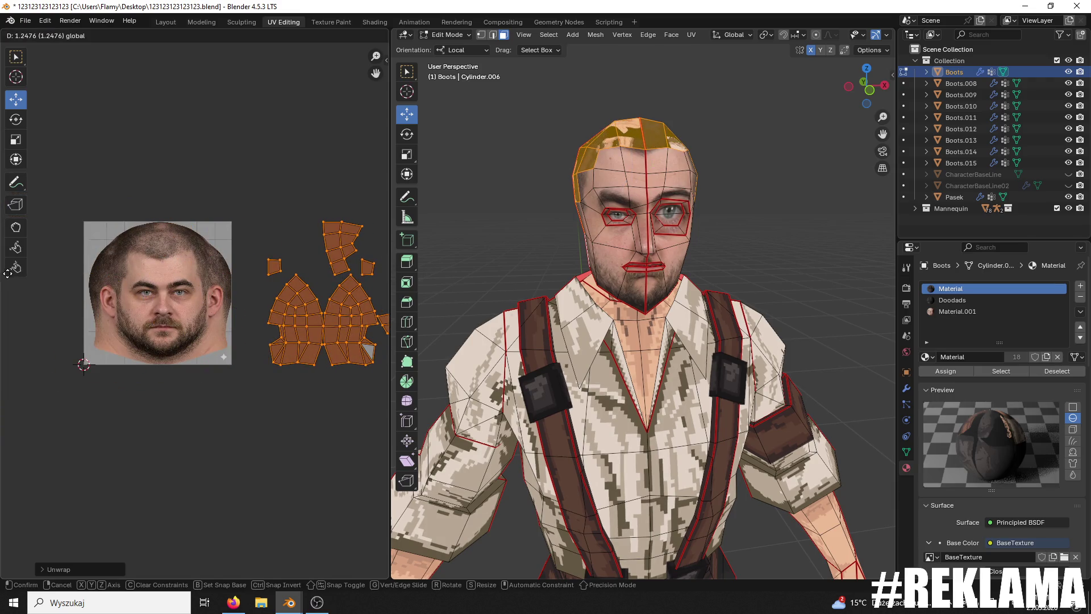
{"action": "left_click", "coordinate": [4, 278]}
Step: Box-select the left UV island and move its edges to align the halves
{"action": "scroll", "coordinate": [158, 307], "scroll_direction": "up", "scroll_amount": 1}
{"action": "scroll", "coordinate": [223, 322], "scroll_direction": "up", "scroll_amount": 1}
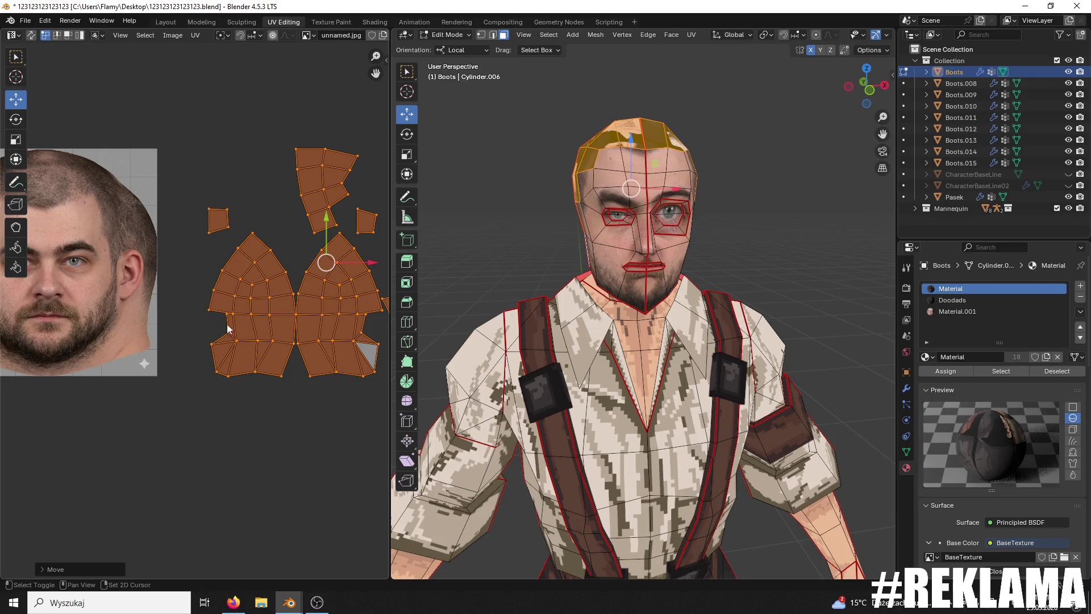
{"action": "left_click_drag", "start_coordinate": [196, 257], "coordinate": [292, 411]}
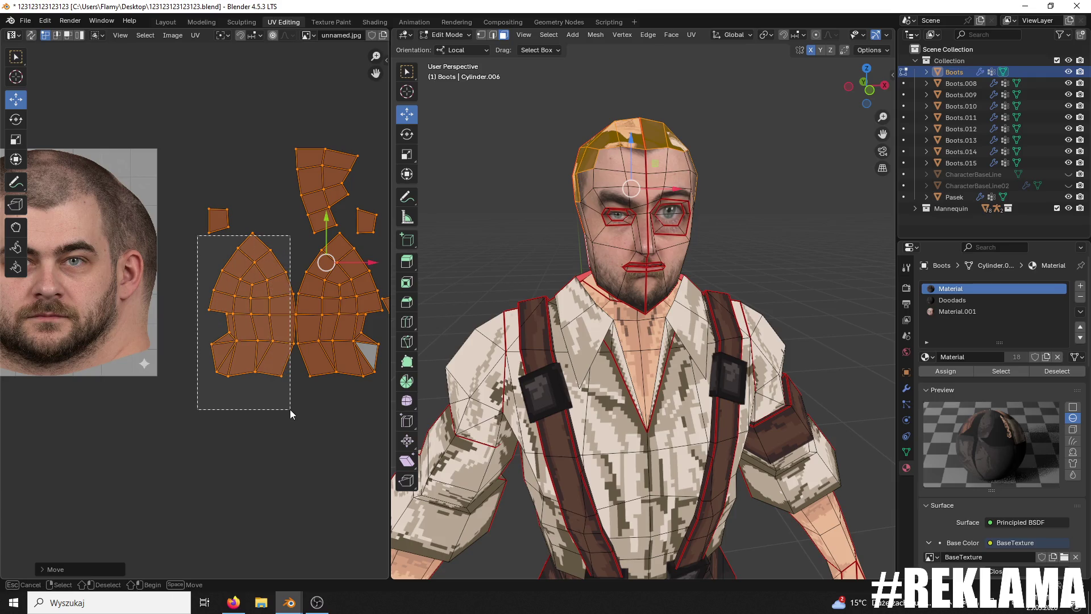
{"action": "left_click", "coordinate": [283, 364], "text": "shift"}
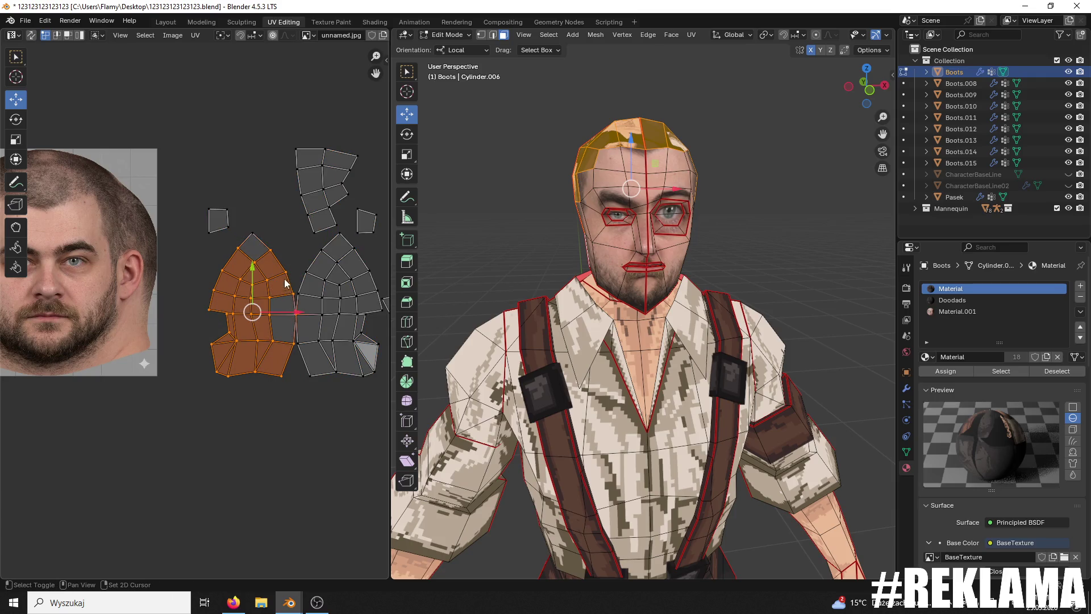
{"action": "key", "text": "g"}
{"action": "left_click", "coordinate": [282, 306]}
{"action": "left_click", "coordinate": [296, 313]}
{"action": "key", "text": "g"}
{"action": "left_click", "coordinate": [324, 316]}
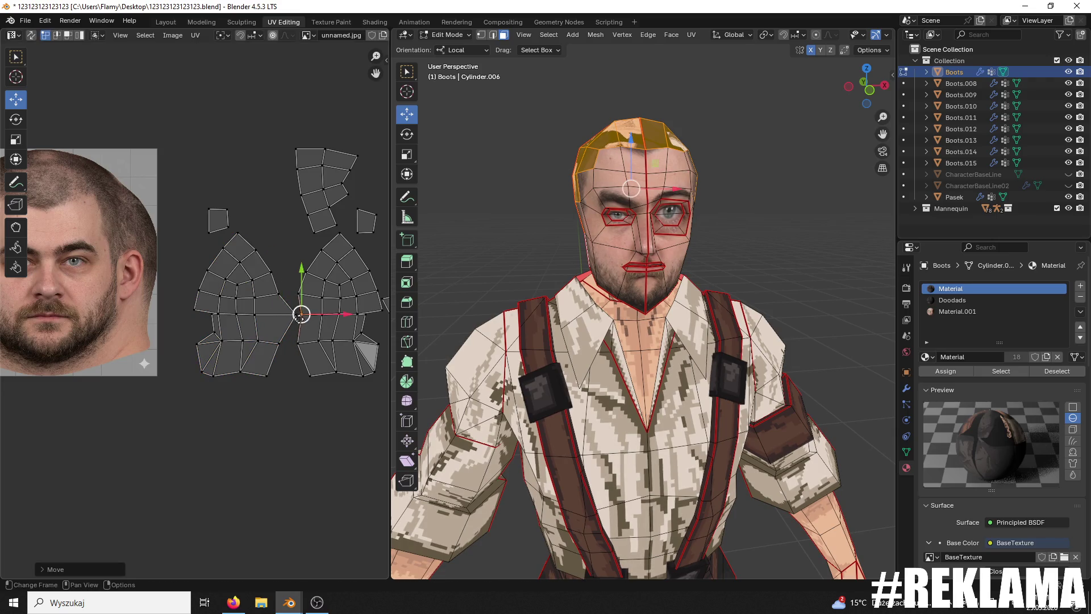
{"action": "left_click", "coordinate": [319, 317]}
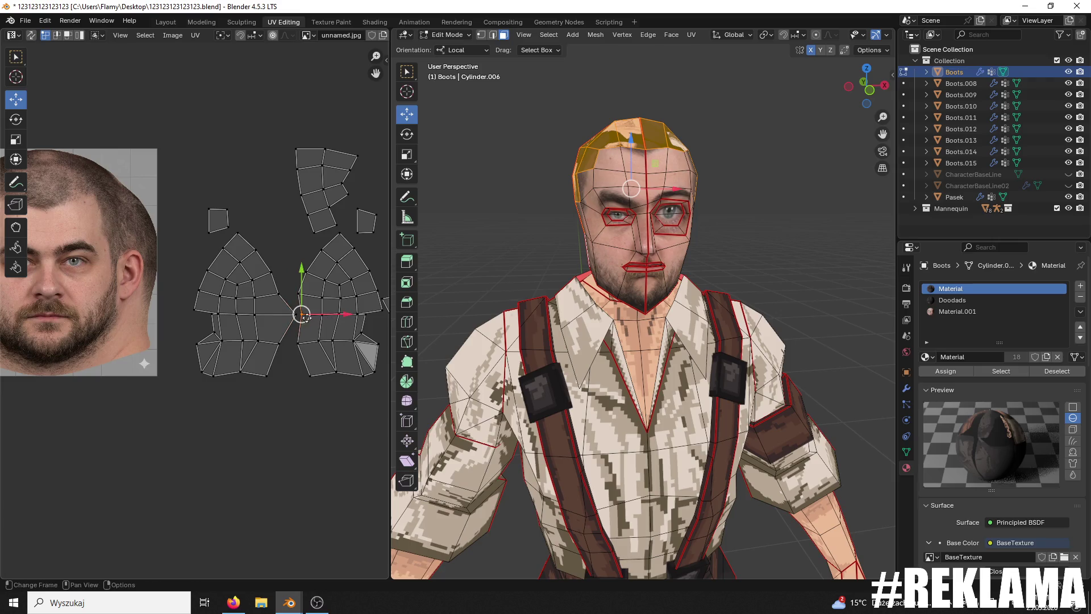
Step: Nudge the UV edge left and slide the left island up onto the face photo
{"action": "left_click_drag", "start_coordinate": [339, 319], "coordinate": [326, 318]}
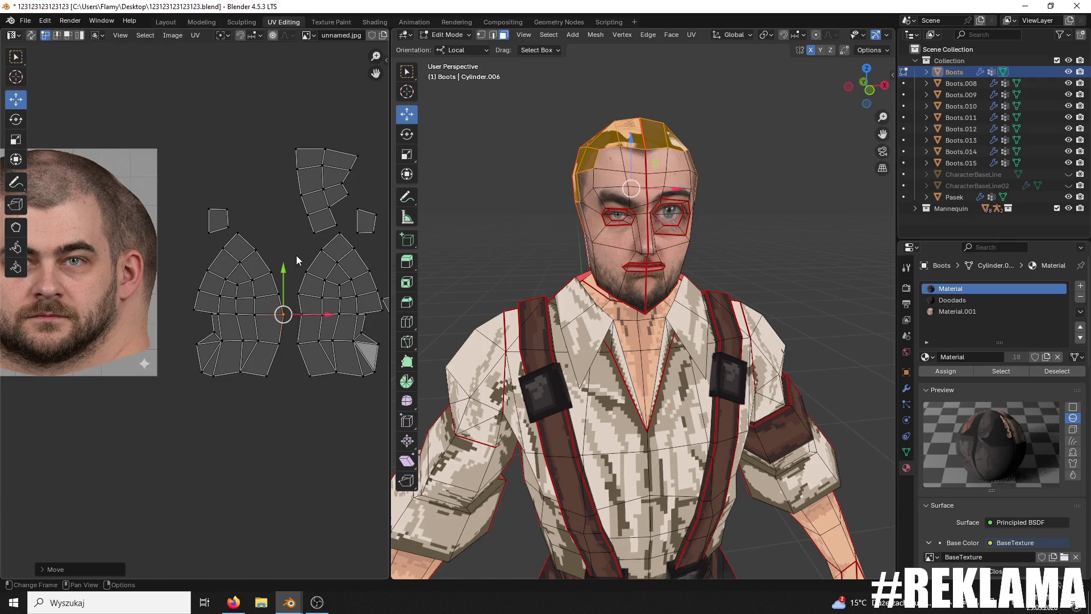
{"action": "left_click_drag", "start_coordinate": [293, 236], "coordinate": [175, 379]}
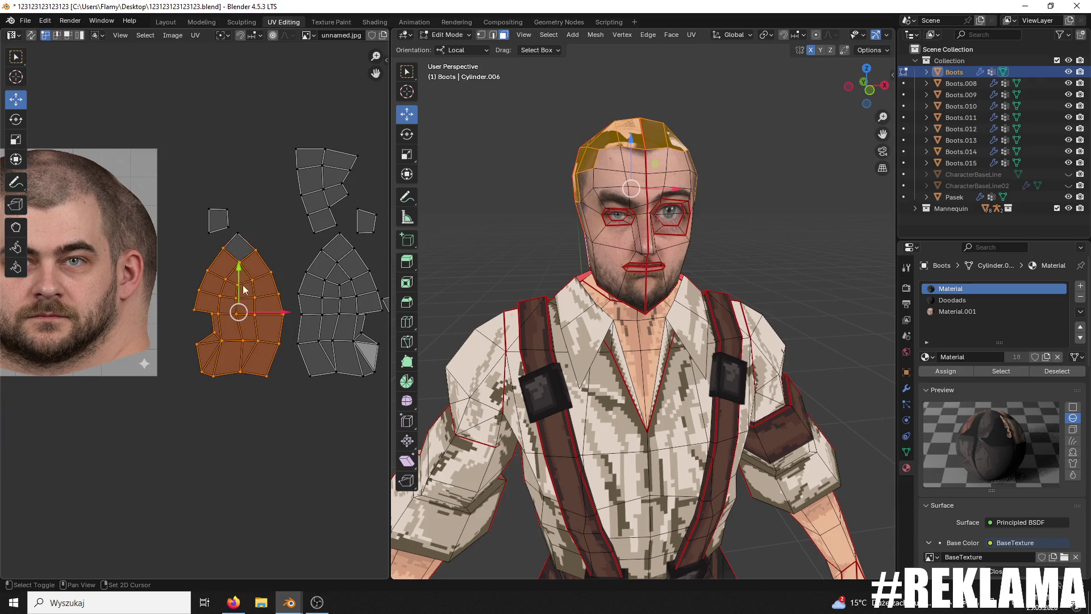
{"action": "left_click_drag", "start_coordinate": [276, 309], "coordinate": [155, 308]}
{"action": "mouse_move", "coordinate": [568, 216]}
{"action": "middle_mouse_down"}
{"action": "mouse_move", "coordinate": [486, 212]}
{"action": "mouse_move", "coordinate": [694, 192]}
{"action": "middle_mouse_up"}
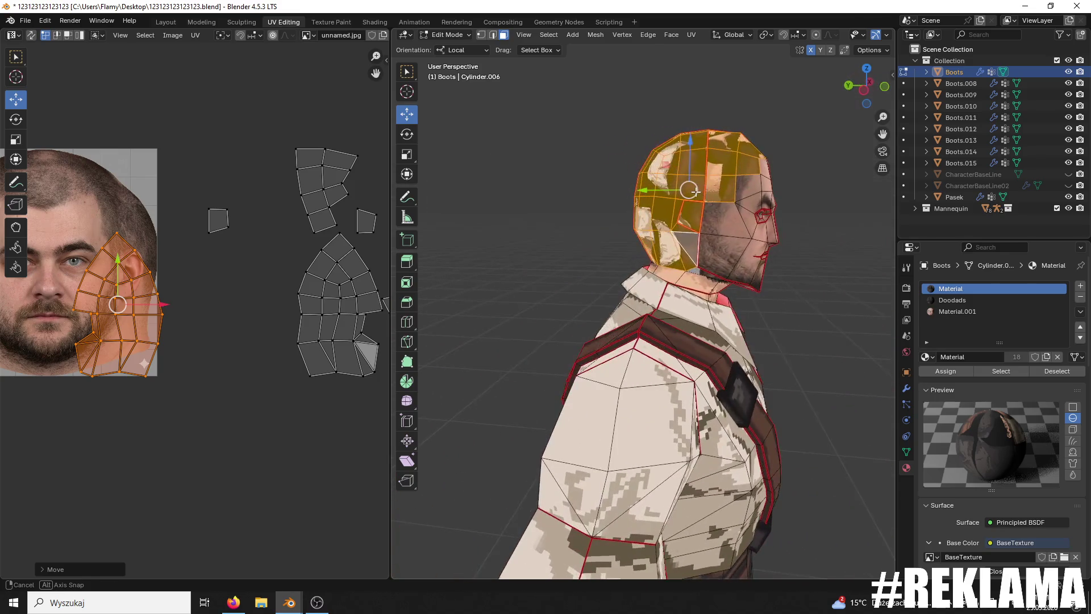
{"action": "left_click_drag", "start_coordinate": [118, 264], "coordinate": [117, 205]}
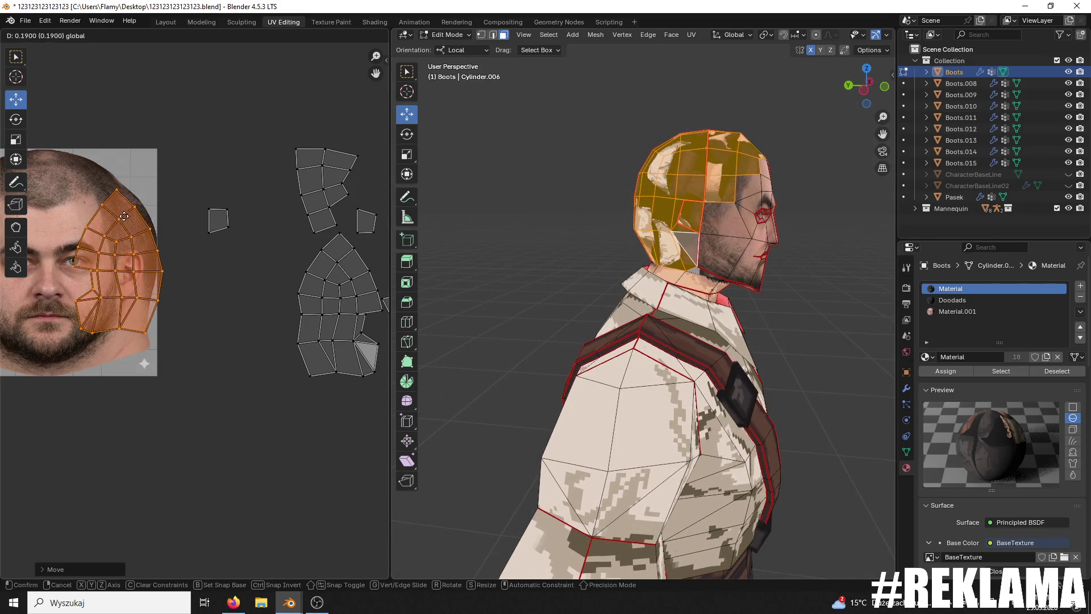
Step: Assign the Material.001 face photo to the selected faces and shift the island right
{"action": "middle_click_drag", "start_coordinate": [631, 199], "coordinate": [674, 197]}
{"action": "left_click", "coordinate": [965, 312]}
{"action": "left_click", "coordinate": [961, 370]}
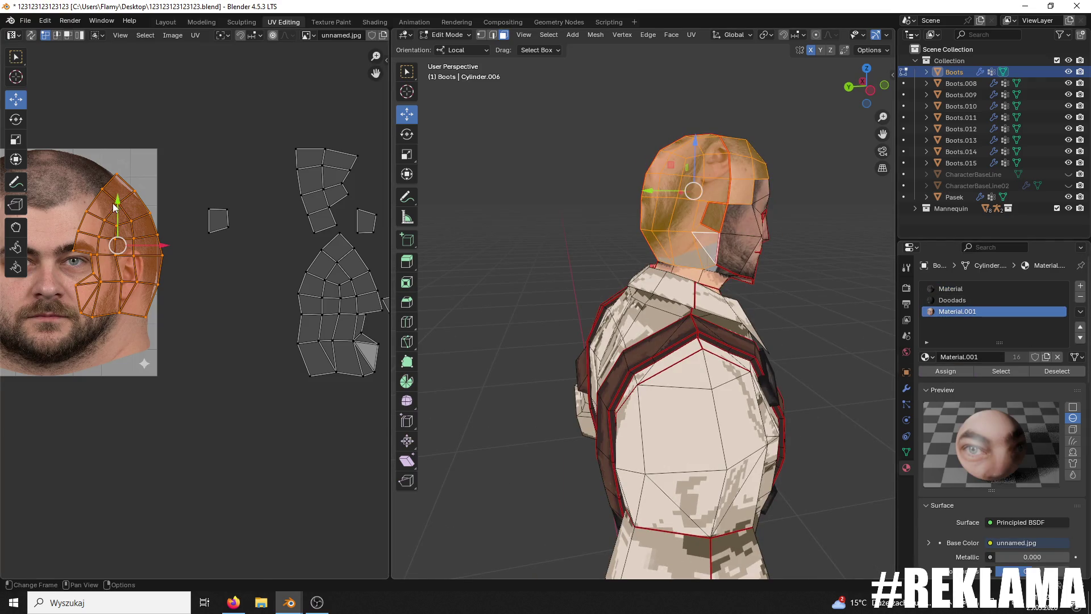
{"action": "key", "text": "g"}
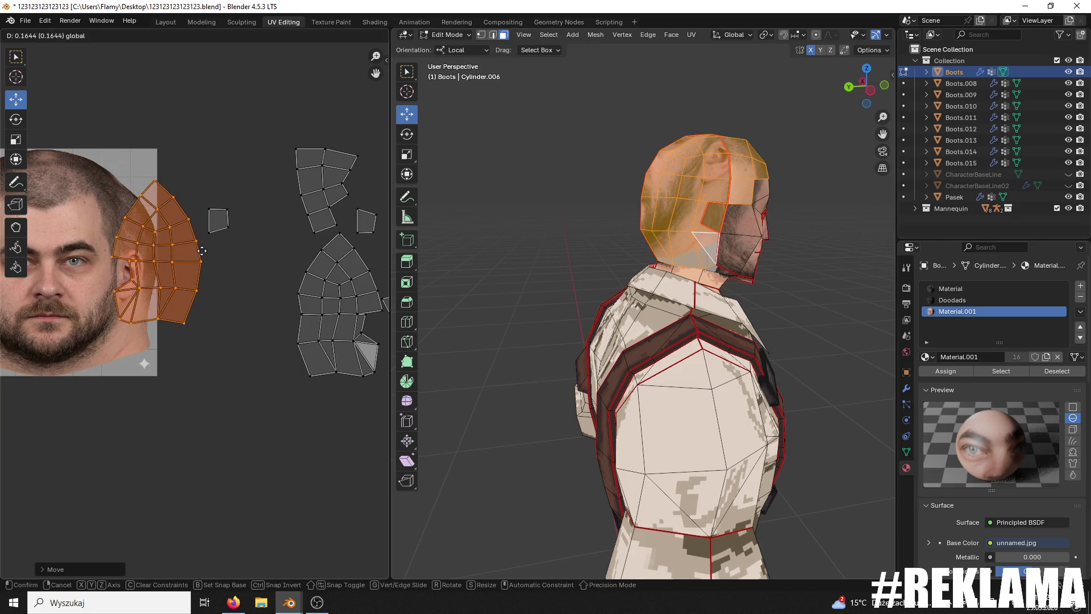
{"action": "left_click", "coordinate": [214, 249]}
Step: Raise the side island and slide it along X over the ear in the photo
{"action": "mouse_move", "coordinate": [710, 295]}
{"action": "middle_mouse_down"}
{"action": "mouse_move", "coordinate": [822, 295]}
{"action": "mouse_move", "coordinate": [450, 299]}
{"action": "middle_mouse_up"}
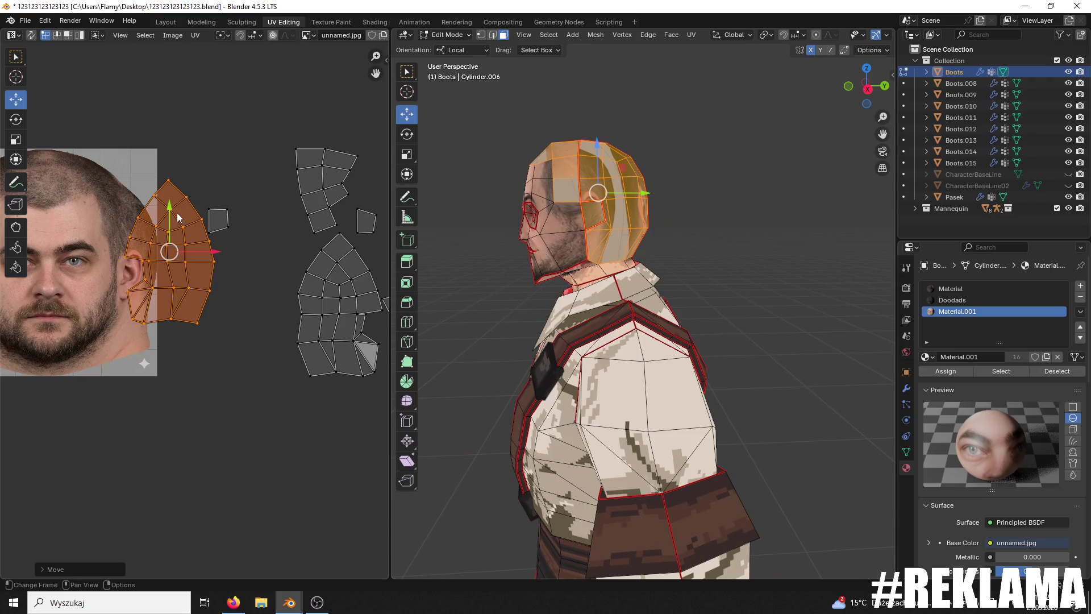
{"action": "key", "text": "g"}
{"action": "left_click", "coordinate": [154, 210]}
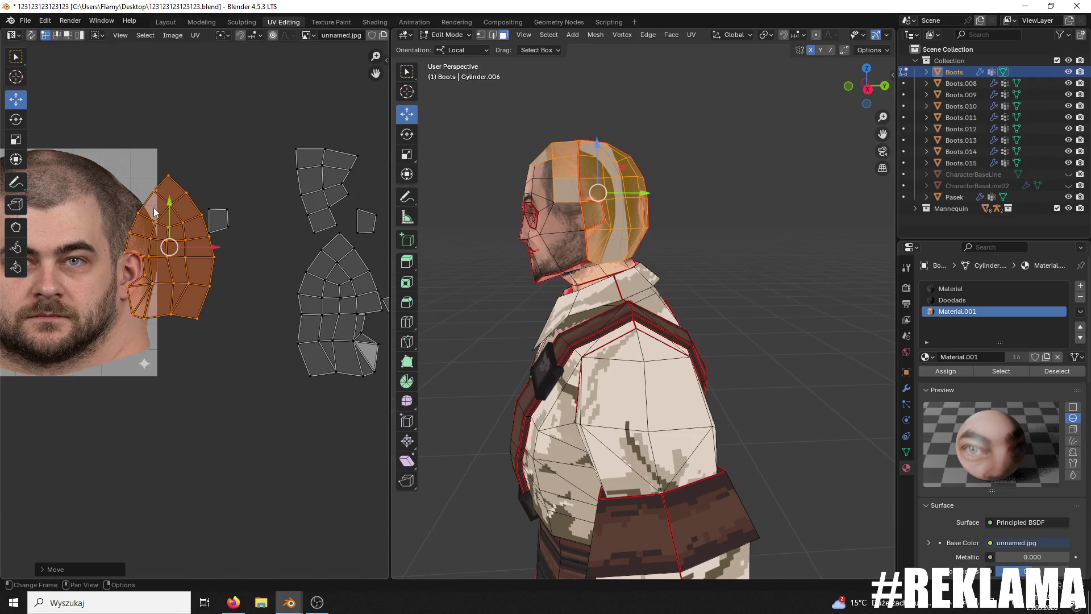
{"action": "left_click_drag", "start_coordinate": [204, 248], "coordinate": [157, 255]}
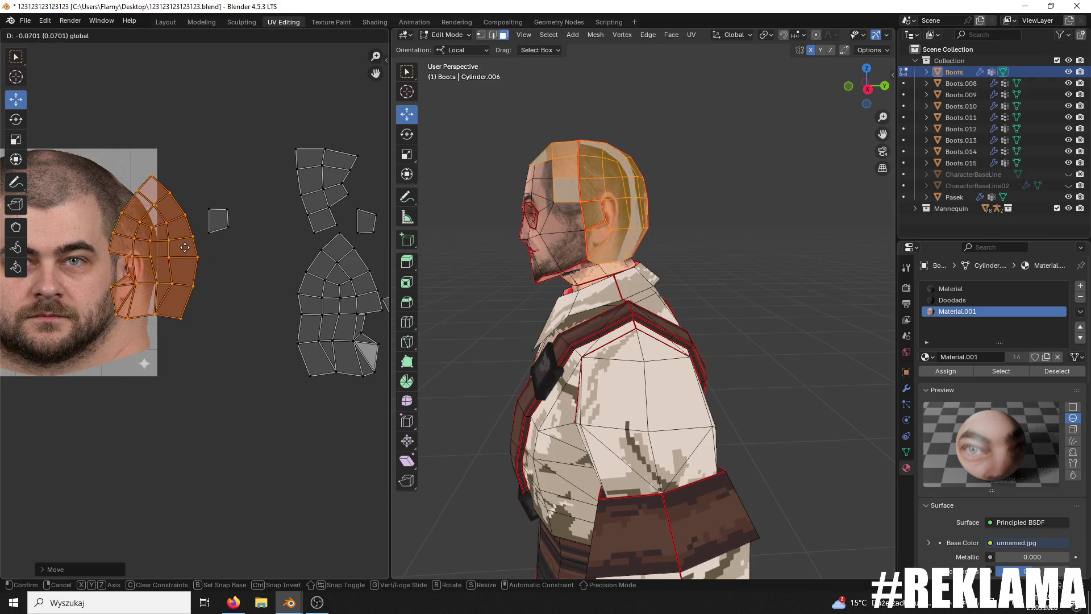
{"action": "left_click_drag", "start_coordinate": [157, 256], "coordinate": [180, 259]}
{"action": "middle_click_drag", "start_coordinate": [308, 219], "coordinate": [360, 258]}
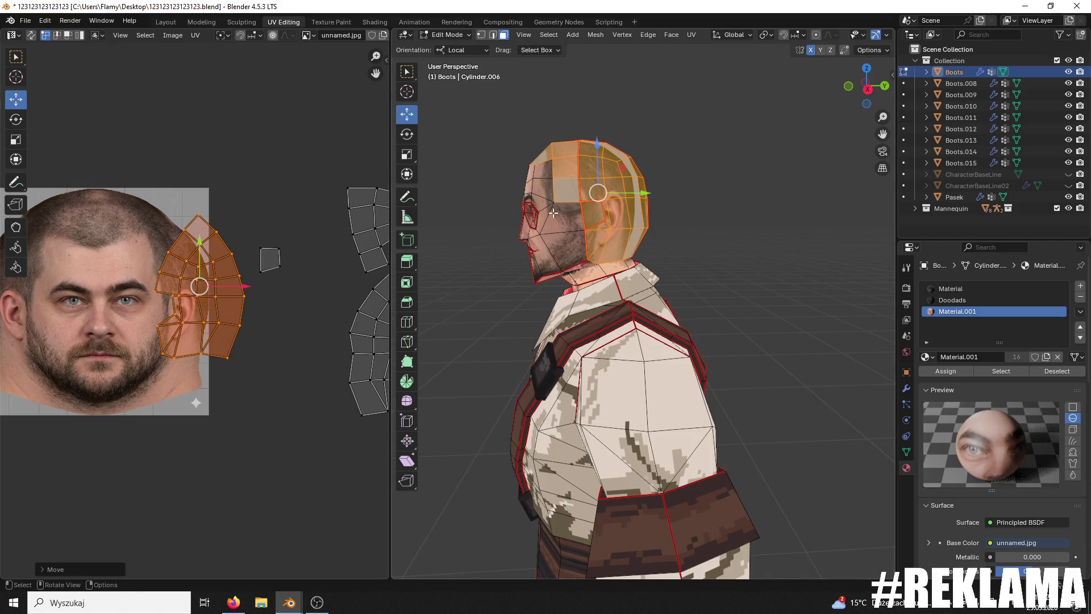
Step: Clear the face selection and pick the back-of-head faces in the viewport
{"action": "key", "text": "alt+a"}
{"action": "middle_click_drag", "start_coordinate": [535, 218], "coordinate": [718, 221]}
{"action": "left_click", "coordinate": [626, 203]}
{"action": "mouse_move", "coordinate": [626, 202]}
{"action": "middle_mouse_down"}
{"action": "mouse_move", "coordinate": [592, 204]}
{"action": "mouse_move", "coordinate": [580, 170]}
{"action": "middle_mouse_up"}
{"action": "left_click", "coordinate": [621, 184], "text": "shift"}
{"action": "left_click", "coordinate": [580, 170], "text": "shift"}
{"action": "left_click", "coordinate": [659, 163], "text": "shift"}
{"action": "middle_click_drag", "start_coordinate": [659, 163], "coordinate": [592, 204]}
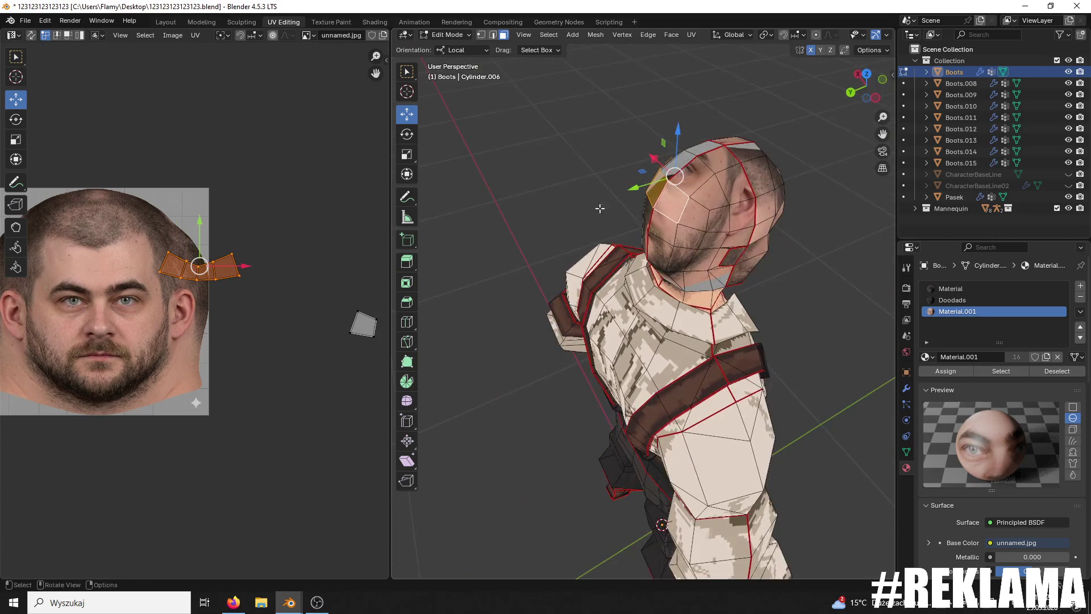
{"action": "middle_click_drag", "start_coordinate": [701, 205], "coordinate": [679, 246]}
Step: Add the top-of-head scalp faces to the selection
{"action": "left_click", "coordinate": [679, 247], "text": "shift"}
{"action": "left_click", "coordinate": [717, 248], "text": "shift"}
{"action": "left_click", "coordinate": [730, 227], "text": "shift"}
{"action": "left_click", "coordinate": [699, 199], "text": "shift"}
{"action": "left_click", "coordinate": [636, 194], "text": "shift"}
{"action": "left_click", "coordinate": [672, 179], "text": "shift"}
{"action": "middle_click_drag", "start_coordinate": [672, 179], "coordinate": [611, 213]}
{"action": "left_click", "coordinate": [611, 214], "text": "shift"}
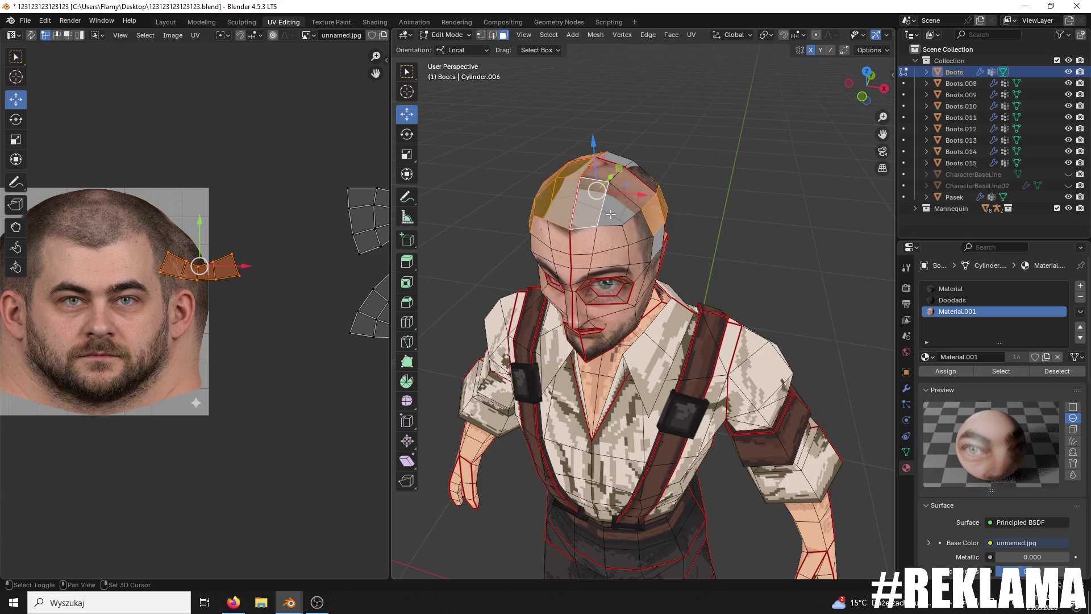
{"action": "left_click", "coordinate": [625, 168], "text": "shift"}
{"action": "mouse_move", "coordinate": [620, 159]}
{"action": "middle_mouse_down"}
{"action": "mouse_move", "coordinate": [549, 194]}
{"action": "mouse_move", "coordinate": [568, 154]}
{"action": "mouse_move", "coordinate": [463, 212]}
{"action": "middle_mouse_up"}
{"action": "left_click", "coordinate": [591, 193], "text": "shift"}
Step: Unwrap the scalp faces with Angle Based unwrap and shrink the resulting island
{"action": "scroll", "coordinate": [287, 274], "scroll_direction": "down", "scroll_amount": 2}
{"action": "key", "text": "u"}
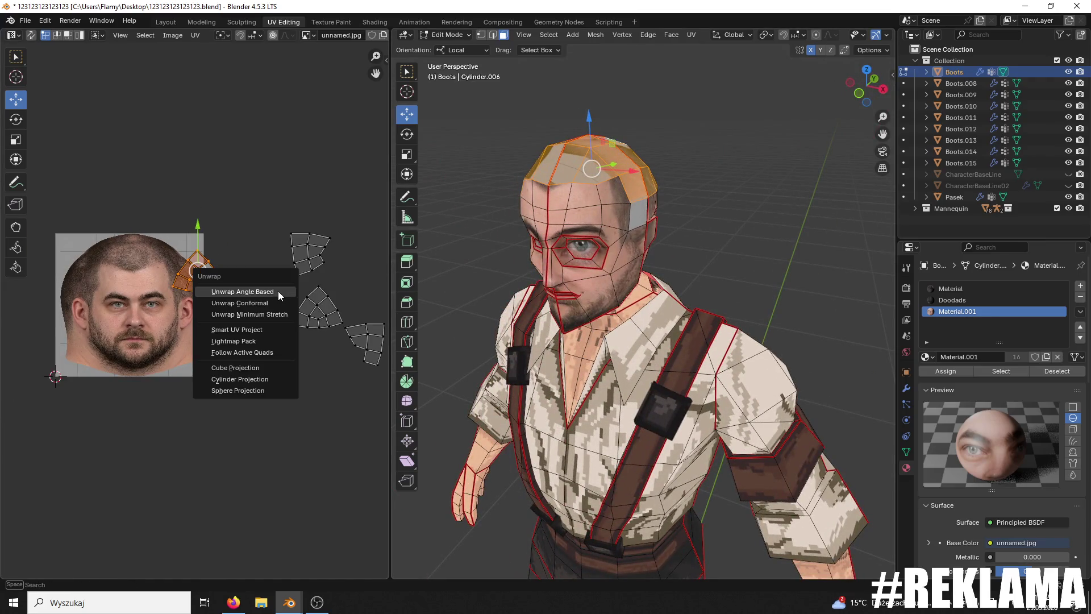
{"action": "left_click", "coordinate": [278, 293]}
{"action": "scroll", "coordinate": [244, 299], "scroll_direction": "up", "scroll_amount": 1}
{"action": "scroll", "coordinate": [283, 342], "scroll_direction": "down", "scroll_amount": 2}
{"action": "scroll", "coordinate": [284, 342], "scroll_direction": "up", "scroll_amount": 1}
{"action": "scroll", "coordinate": [276, 348], "scroll_direction": "up", "scroll_amount": 1}
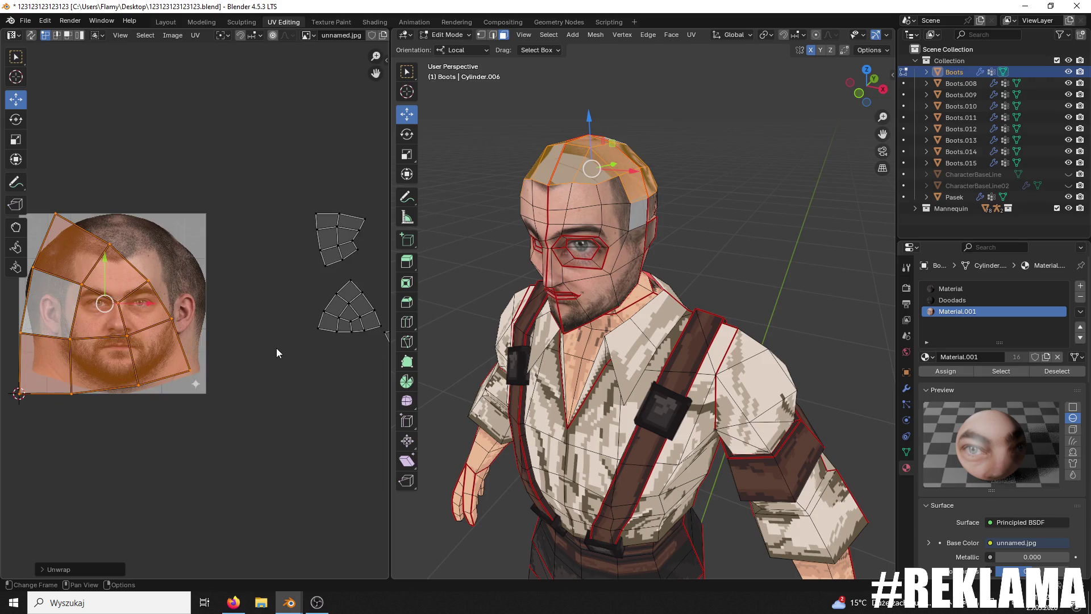
{"action": "key", "text": "s"}
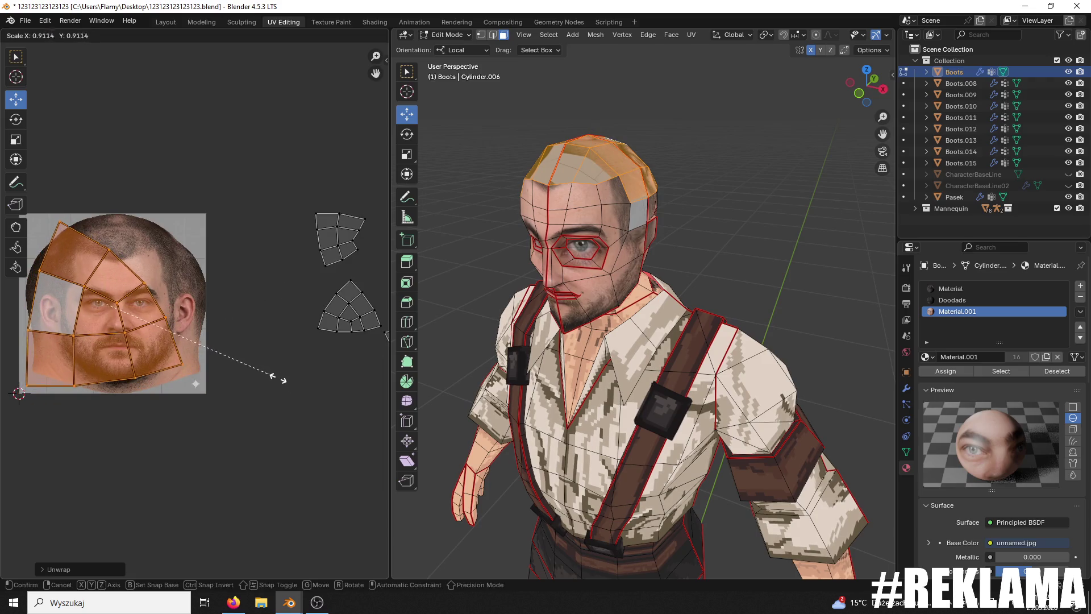
{"action": "left_click", "coordinate": [279, 377]}
Step: Assign the photo material to the scalp faces and enlarge the island to cover the photo
{"action": "scroll", "coordinate": [309, 352], "scroll_direction": "down", "scroll_amount": 5}
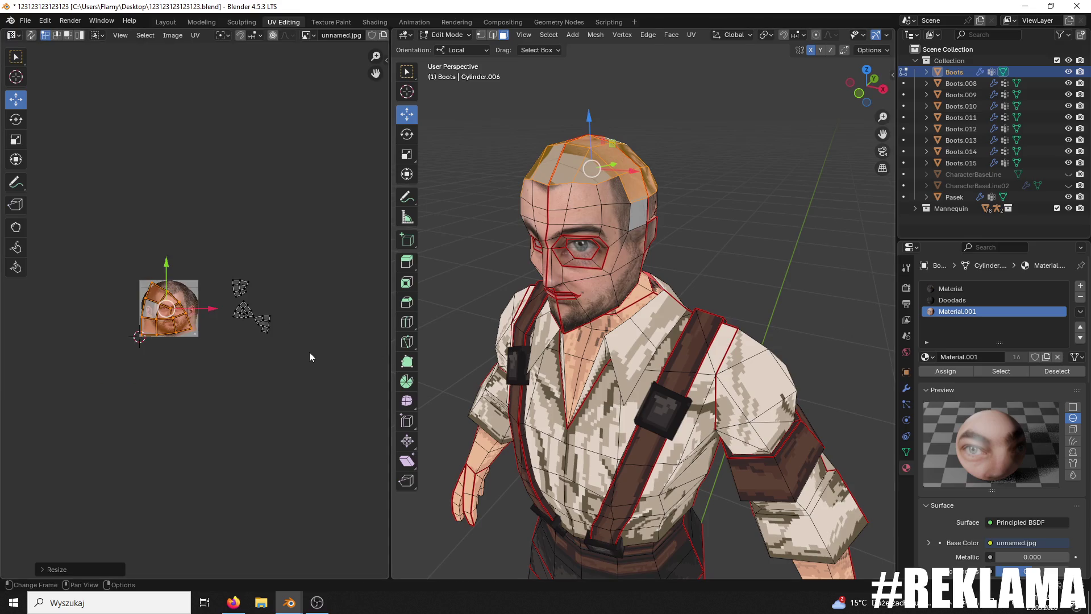
{"action": "scroll", "coordinate": [288, 366], "scroll_direction": "up", "scroll_amount": 5}
{"action": "middle_click_drag", "start_coordinate": [592, 189], "coordinate": [804, 231]}
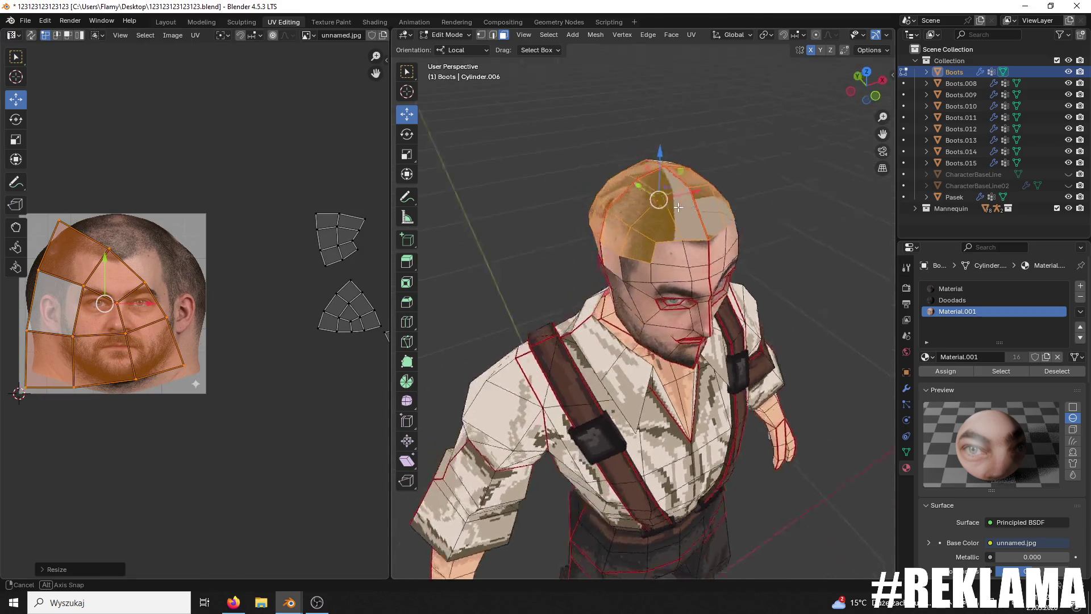
{"action": "left_click", "coordinate": [970, 369]}
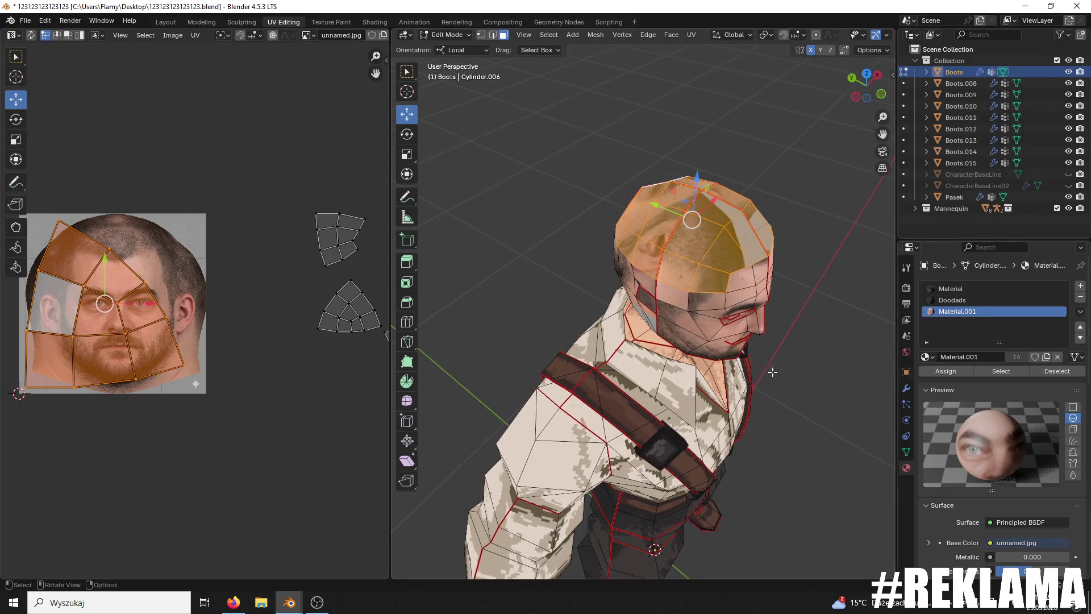
{"action": "key", "text": "s"}
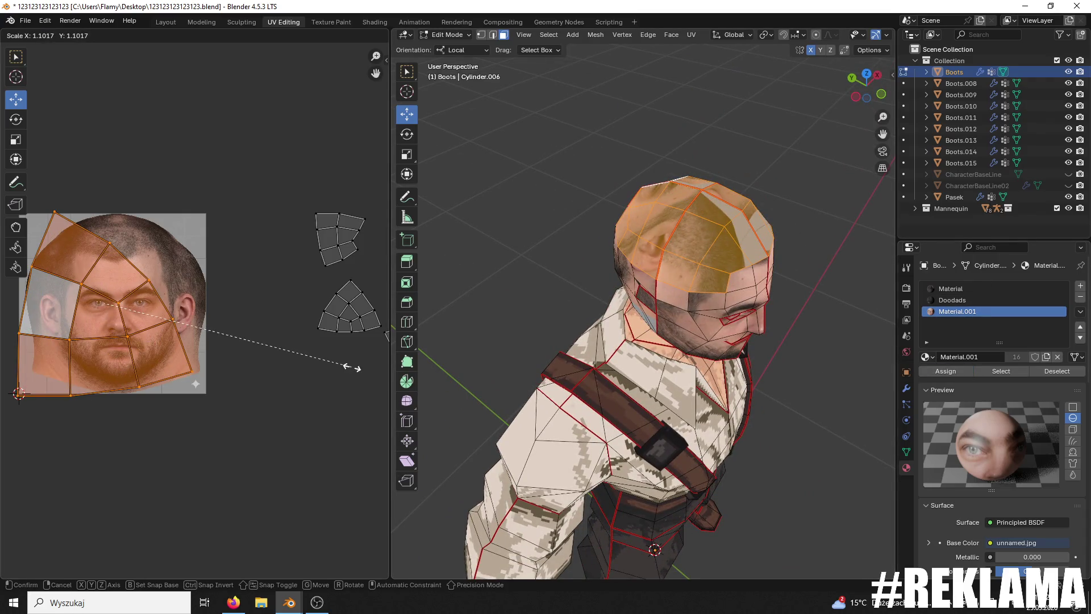
{"action": "left_click", "coordinate": [322, 339]}
{"action": "scroll", "coordinate": [234, 325], "scroll_direction": "down", "scroll_amount": 4}
{"action": "scroll", "coordinate": [234, 325], "scroll_direction": "down", "scroll_amount": 3}
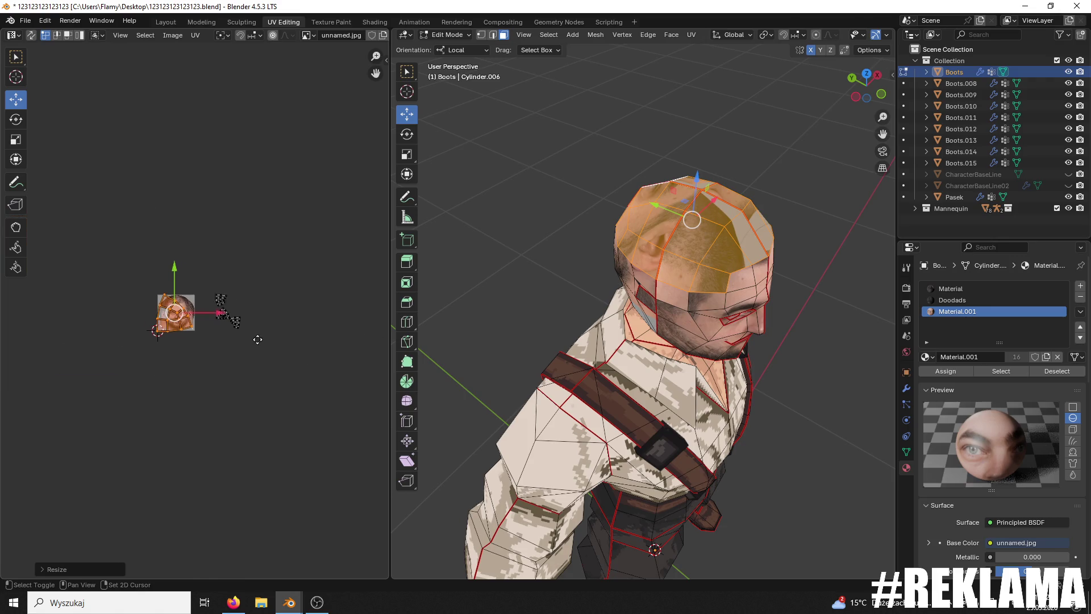
{"action": "middle_click_drag", "start_coordinate": [669, 245], "coordinate": [650, 234]}
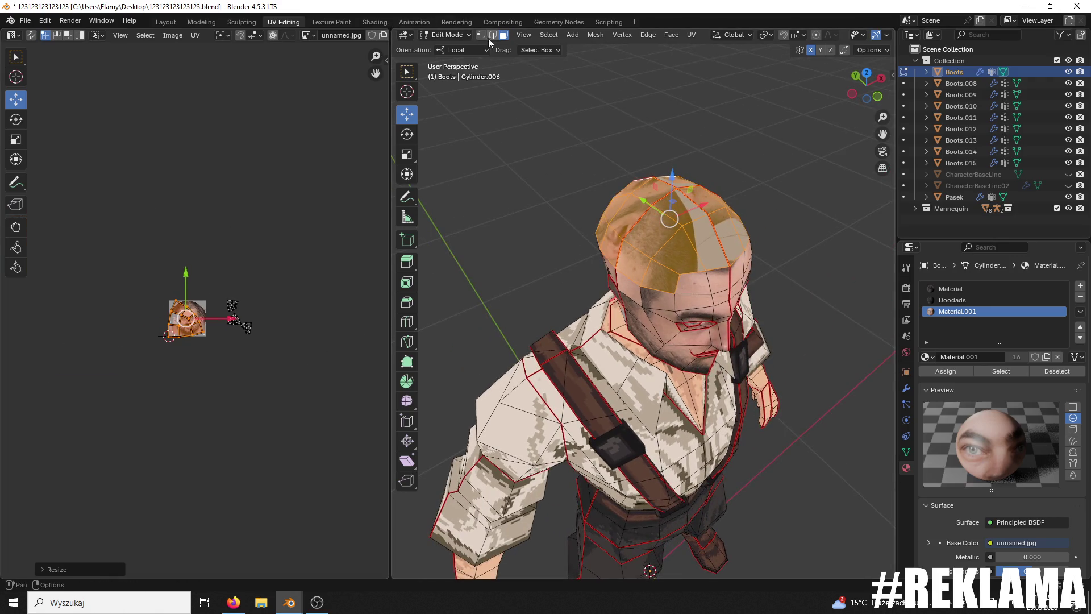
Step: In Edge select mode, mark a top-of-head edge as a seam
{"action": "left_click", "coordinate": [492, 35]}
{"action": "left_click", "coordinate": [693, 276]}
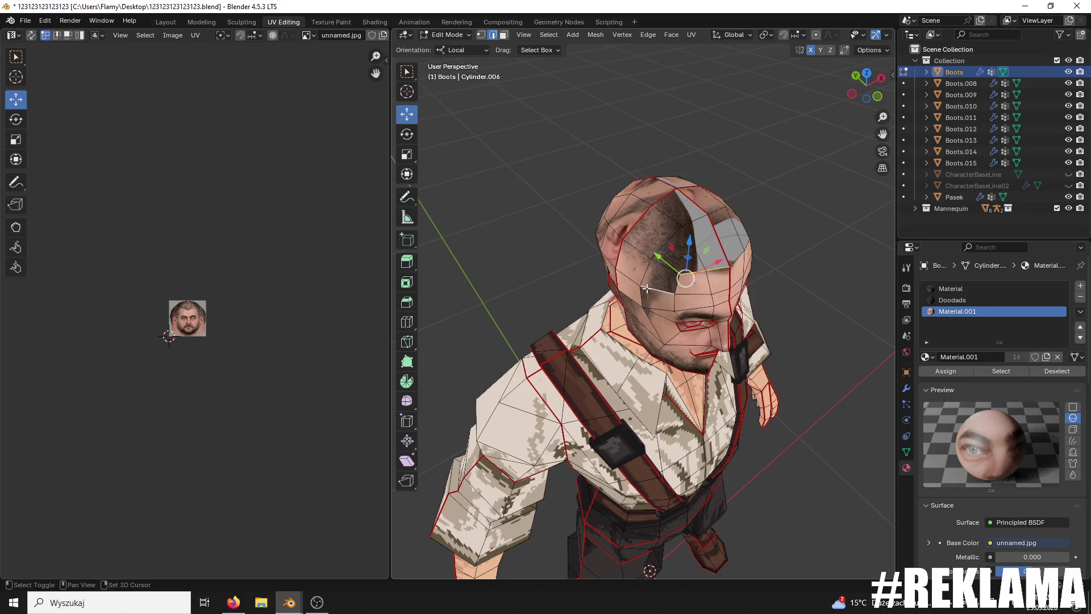
{"action": "mouse_move", "coordinate": [647, 288]}
{"action": "middle_mouse_down"}
{"action": "mouse_move", "coordinate": [653, 261]}
{"action": "mouse_move", "coordinate": [719, 183]}
{"action": "middle_mouse_up"}
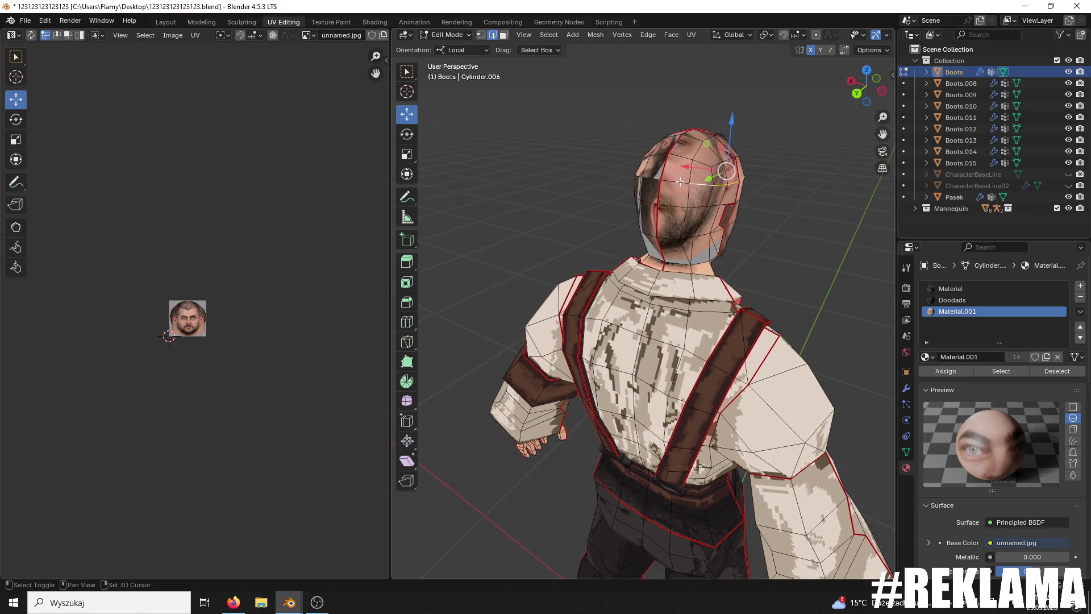
{"action": "middle_click_drag", "start_coordinate": [644, 180], "coordinate": [757, 180]}
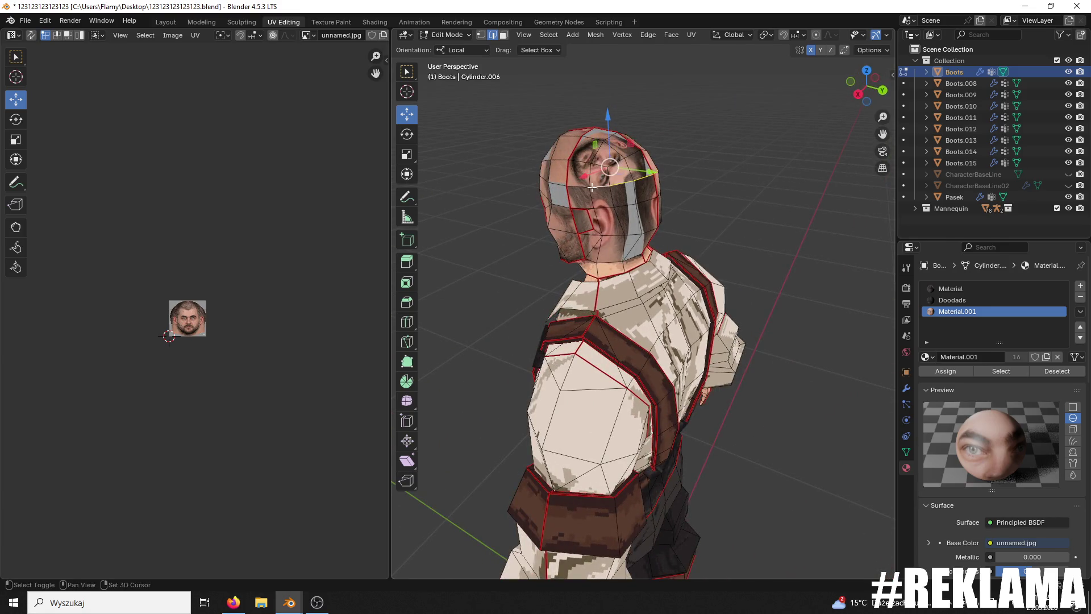
{"action": "middle_click_drag", "start_coordinate": [562, 185], "coordinate": [655, 190]}
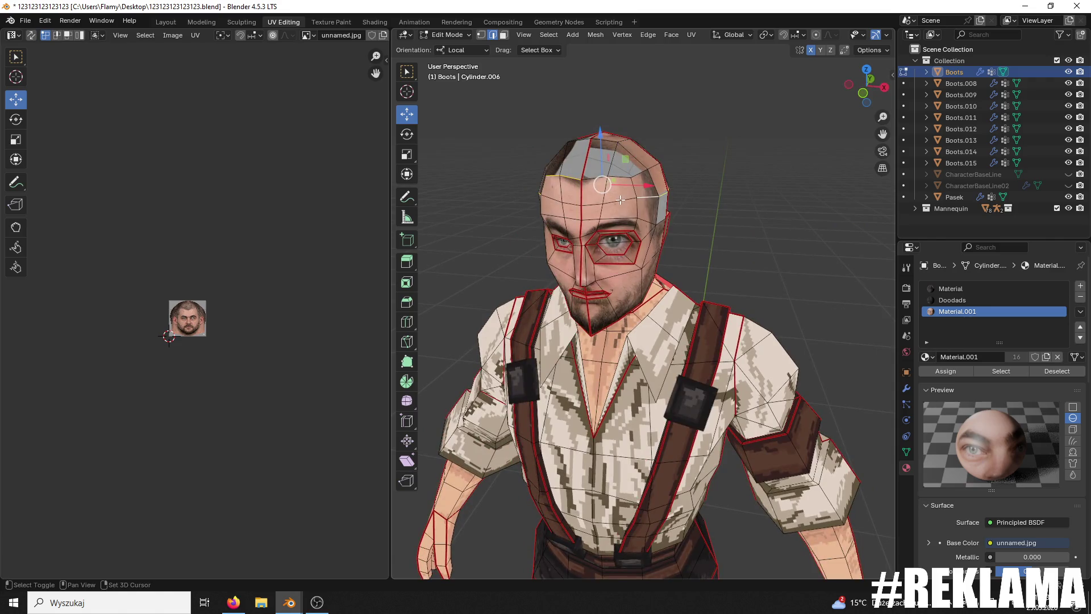
{"action": "mouse_move", "coordinate": [622, 159]}
{"action": "middle_mouse_down"}
{"action": "mouse_move", "coordinate": [665, 172]}
{"action": "mouse_move", "coordinate": [621, 197]}
{"action": "mouse_move", "coordinate": [592, 183]}
{"action": "mouse_move", "coordinate": [480, 197]}
{"action": "mouse_move", "coordinate": [593, 332]}
{"action": "middle_mouse_up"}
{"action": "key", "text": "ctrl+e"}
{"action": "left_click", "coordinate": [585, 371]}
Step: Select the extra top-of-head edges and clear their seams
{"action": "middle_click_drag", "start_coordinate": [584, 371], "coordinate": [621, 296]}
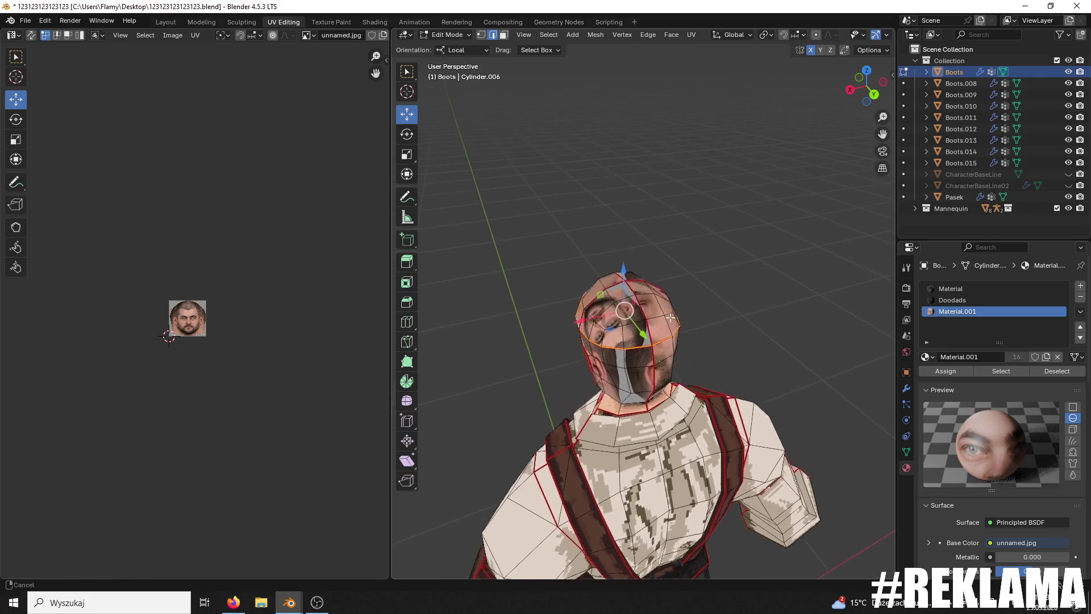
{"action": "left_click", "coordinate": [595, 288], "text": "shift"}
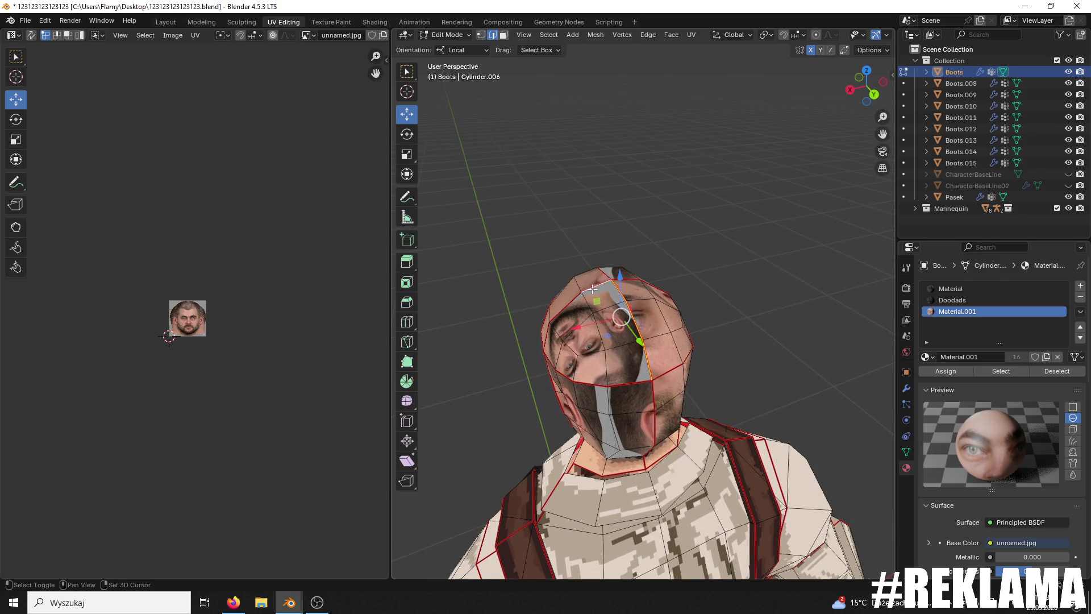
{"action": "middle_click_drag", "start_coordinate": [572, 328], "coordinate": [627, 287]}
{"action": "left_click", "coordinate": [628, 287], "text": "shift"}
{"action": "left_click", "coordinate": [621, 269], "text": "ctrl"}
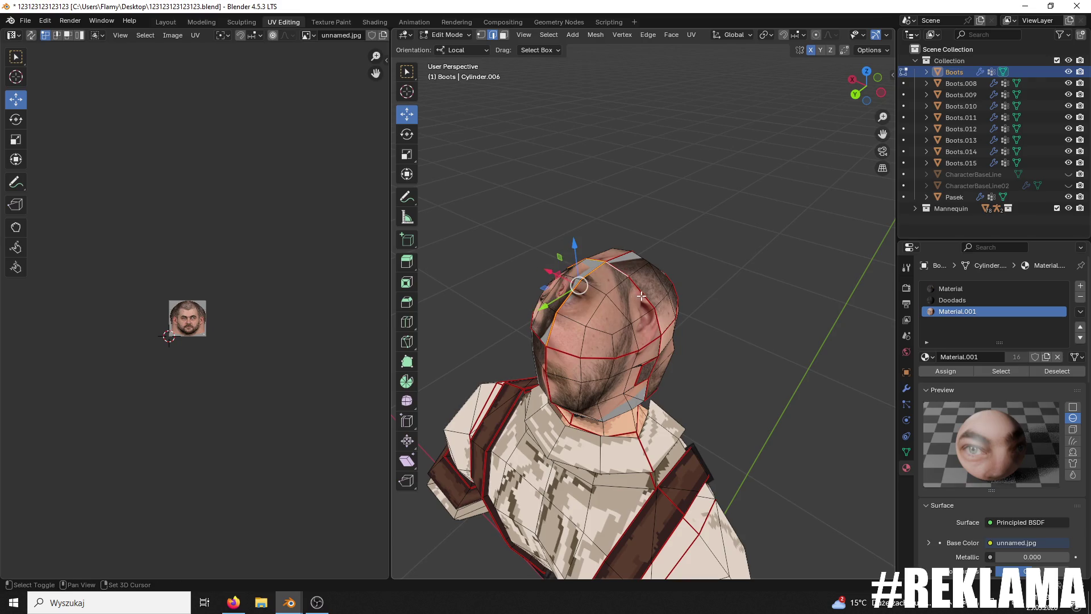
{"action": "key", "text": "ctrl+e"}
{"action": "left_click", "coordinate": [621, 328]}
Step: Mark the centre edge on top of the scalp as a seam
{"action": "mouse_move", "coordinate": [622, 328]}
{"action": "middle_mouse_down"}
{"action": "mouse_move", "coordinate": [675, 298]}
{"action": "mouse_move", "coordinate": [682, 271]}
{"action": "middle_mouse_up"}
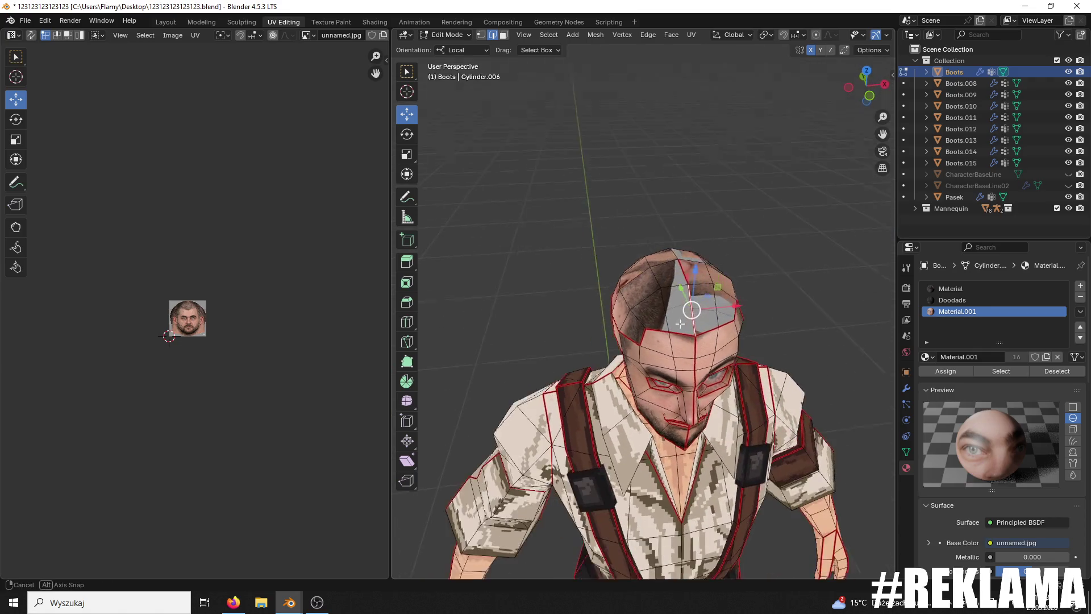
{"action": "left_click", "coordinate": [682, 271], "text": "ctrl"}
{"action": "left_click", "coordinate": [682, 272], "text": "shift"}
{"action": "key", "text": "ctrl+e"}
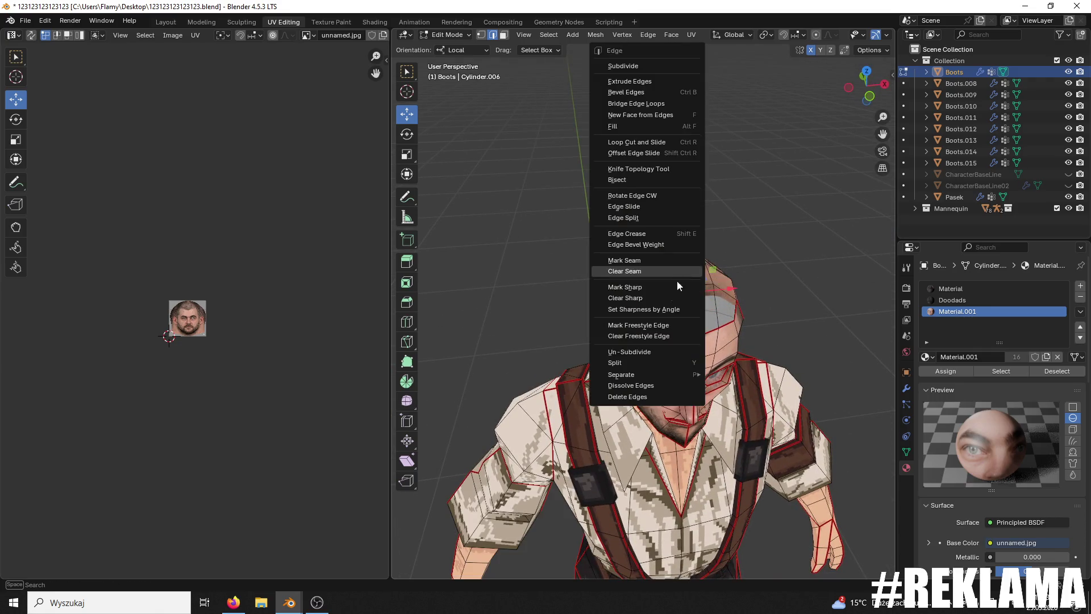
{"action": "left_click", "coordinate": [644, 285]}
{"action": "middle_click_drag", "start_coordinate": [774, 244], "coordinate": [637, 199]}
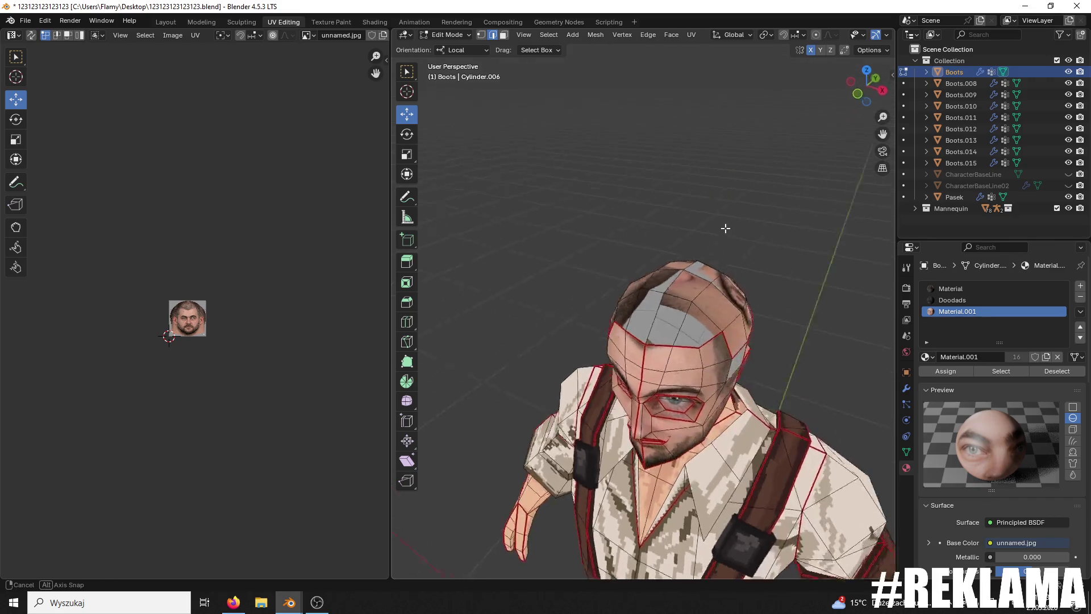
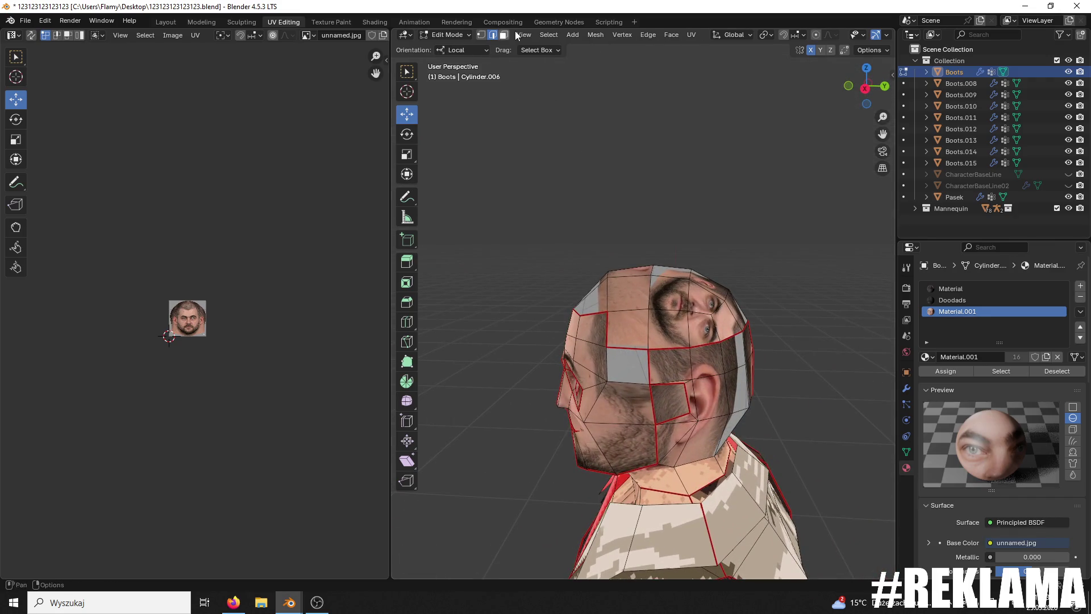
Step: Select the seam-bounded head-top faces, unwrap them Angle Based and move the island up on the photo
{"action": "left_click", "coordinate": [676, 331]}
{"action": "key", "text": "ctrl+l"}
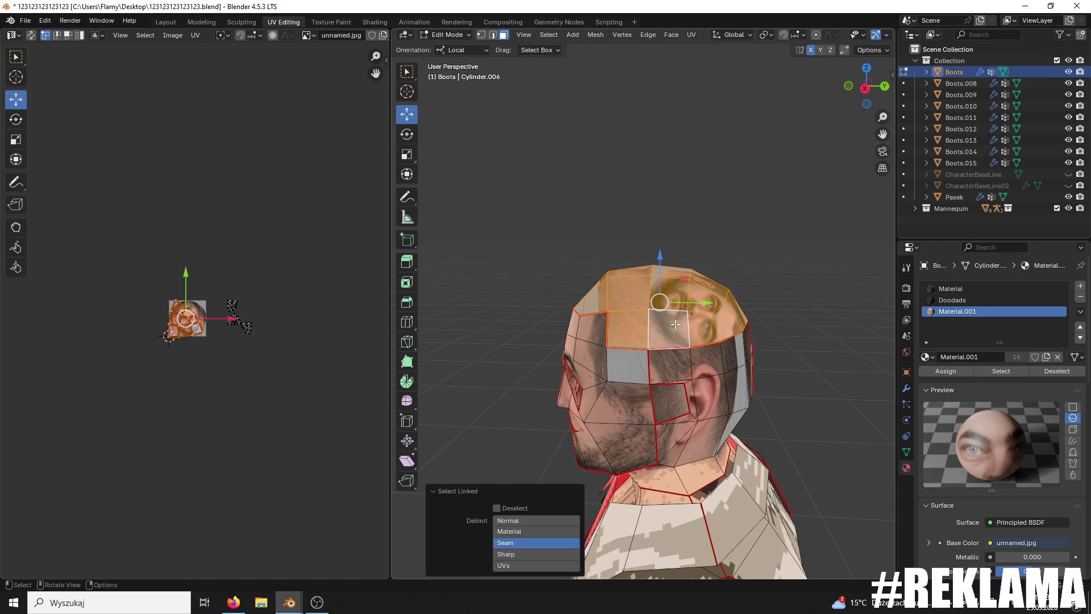
{"action": "middle_click_drag", "start_coordinate": [676, 330], "coordinate": [654, 341]}
{"action": "scroll", "coordinate": [267, 367], "scroll_direction": "up", "scroll_amount": 7}
{"action": "key", "text": "u"}
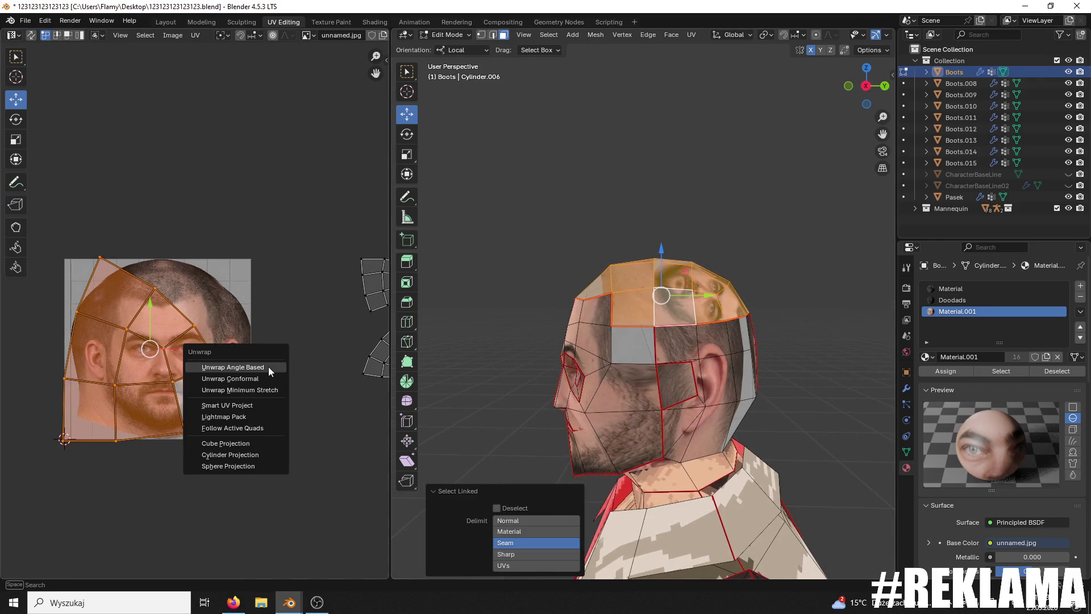
{"action": "left_click", "coordinate": [268, 367]}
{"action": "middle_click_drag", "start_coordinate": [434, 335], "coordinate": [352, 339]}
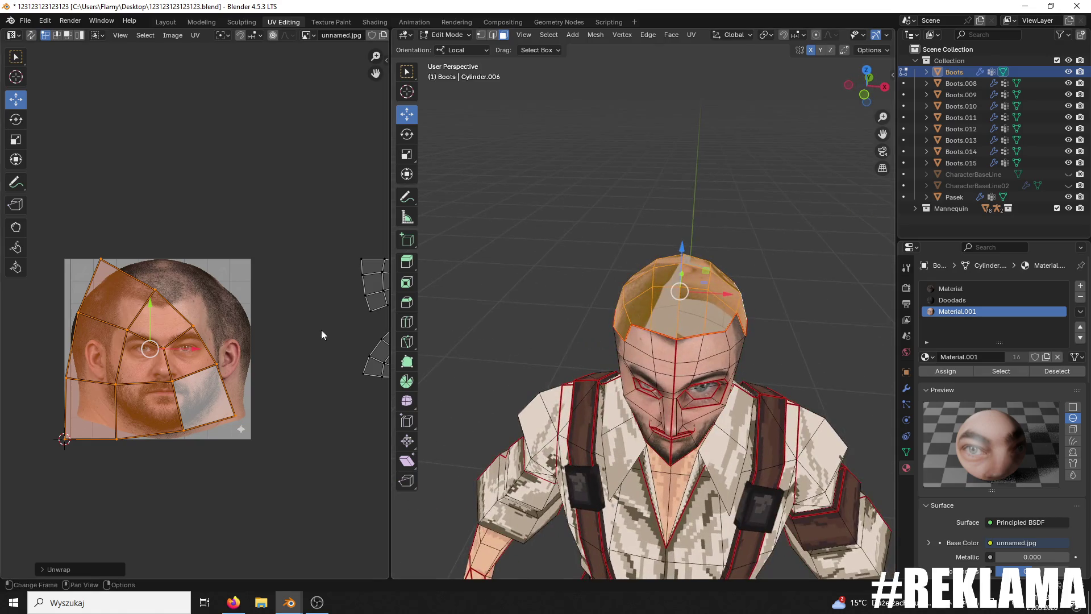
{"action": "left_click_drag", "start_coordinate": [154, 303], "coordinate": [152, 239]}
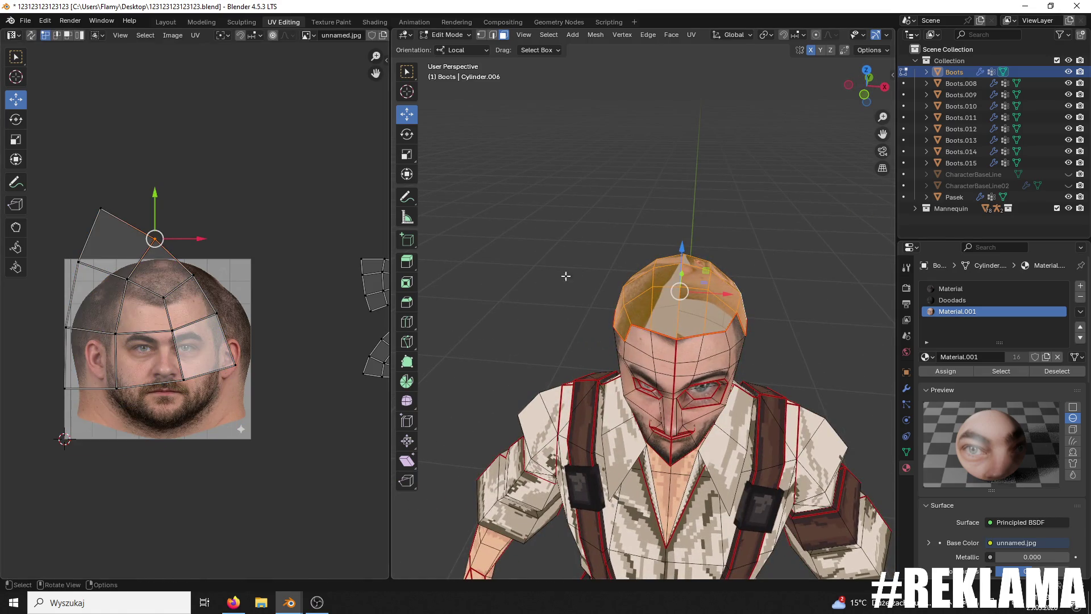
Step: Re-unwrap a single selected head face, then select a neighbouring head face
{"action": "left_click", "coordinate": [692, 309]}
{"action": "scroll", "coordinate": [302, 314], "scroll_direction": "down", "scroll_amount": 3}
{"action": "scroll", "coordinate": [302, 315], "scroll_direction": "down", "scroll_amount": 4}
{"action": "scroll", "coordinate": [303, 316], "scroll_direction": "up", "scroll_amount": 3}
{"action": "key", "text": "u"}
{"action": "left_click", "coordinate": [302, 314]}
{"action": "left_click", "coordinate": [665, 312]}
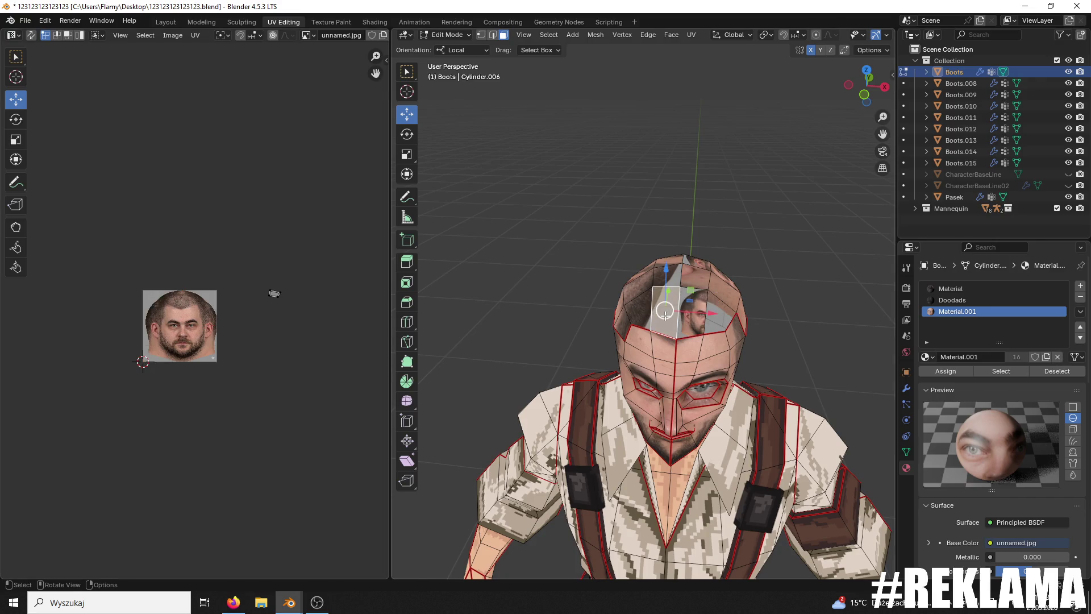
Step: Select the whole head top and unwrap it Angle Based into one cap island
{"action": "key", "text": "l"}
{"action": "key", "text": "a"}
{"action": "key", "text": "u"}
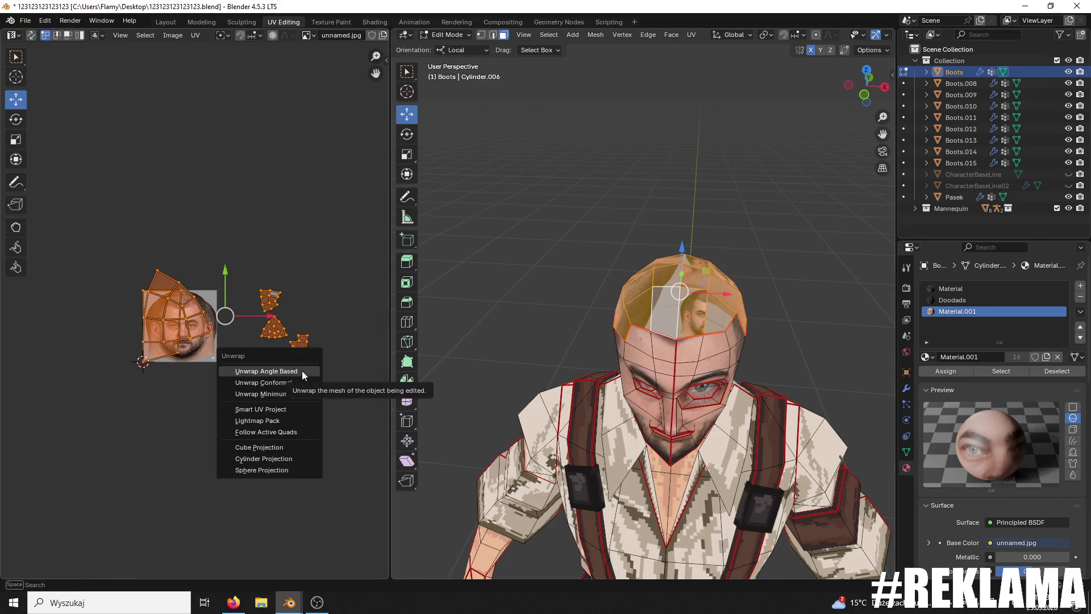
{"action": "left_click", "coordinate": [302, 371]}
{"action": "scroll", "coordinate": [290, 357], "scroll_direction": "up", "scroll_amount": 5}
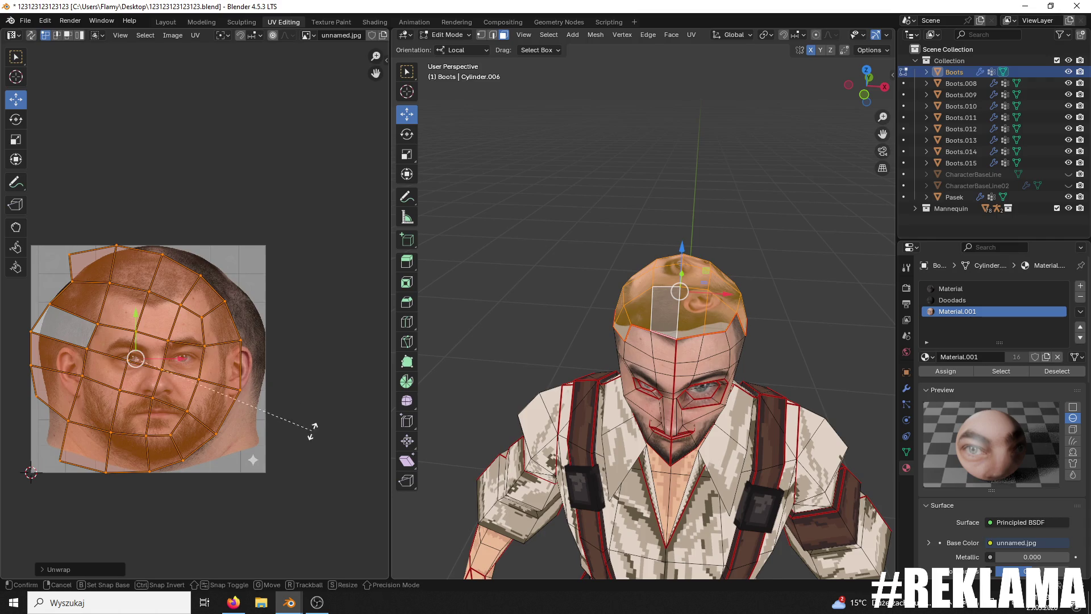
Step: Rotate the cap island upright and move it up above the face photo
{"action": "key", "text": "r"}
{"action": "left_click", "coordinate": [160, 174]}
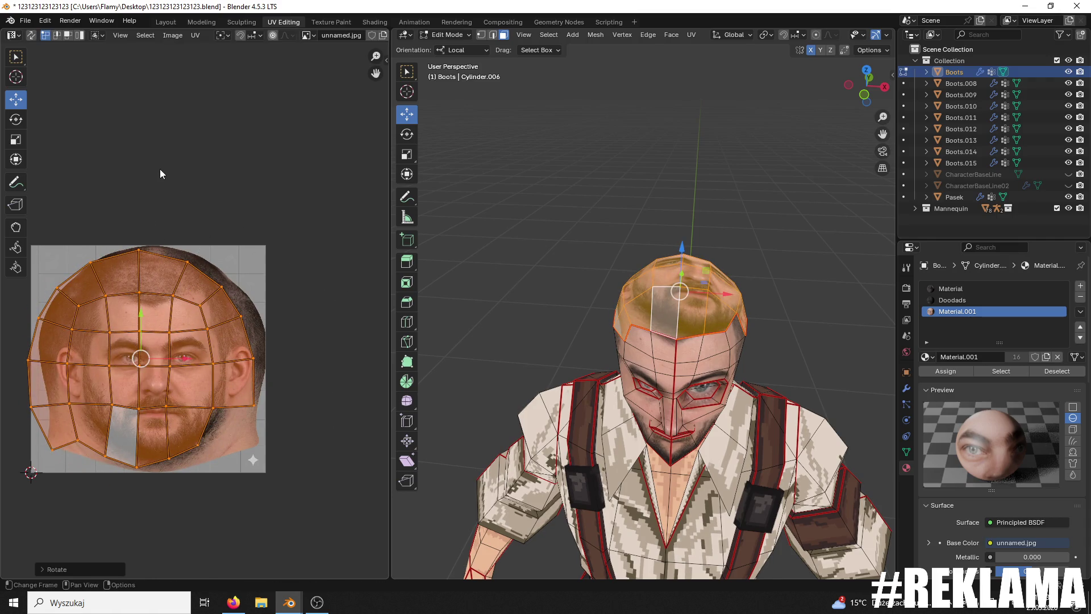
{"action": "key", "text": "g"}
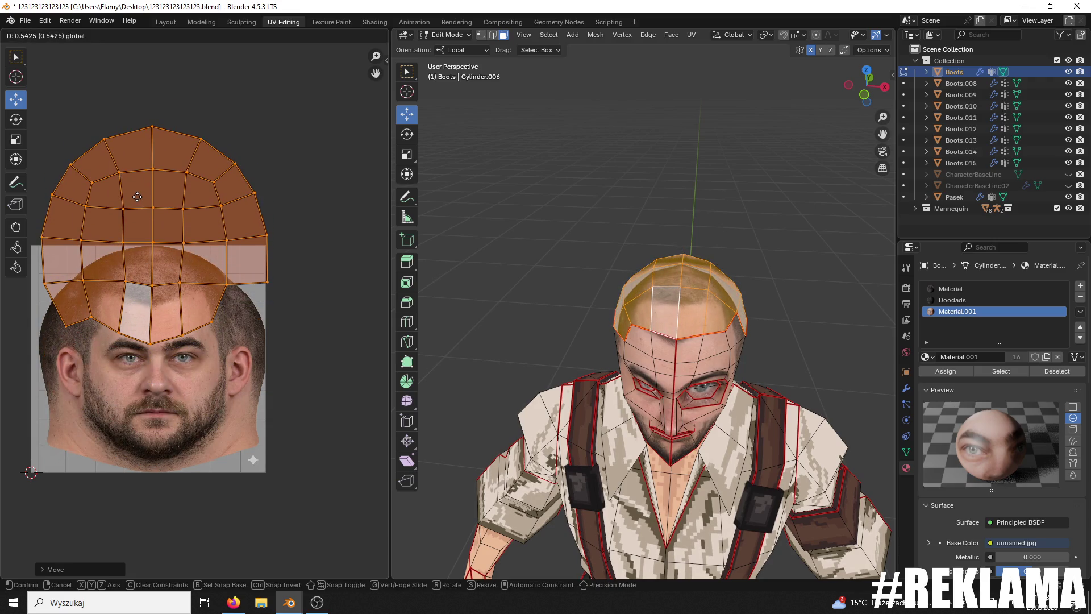
{"action": "left_click", "coordinate": [138, 196]}
{"action": "left_click", "coordinate": [137, 196]}
{"action": "scroll", "coordinate": [138, 197], "scroll_direction": "up", "scroll_amount": 1}
{"action": "middle_click_drag", "start_coordinate": [625, 295], "coordinate": [556, 285]}
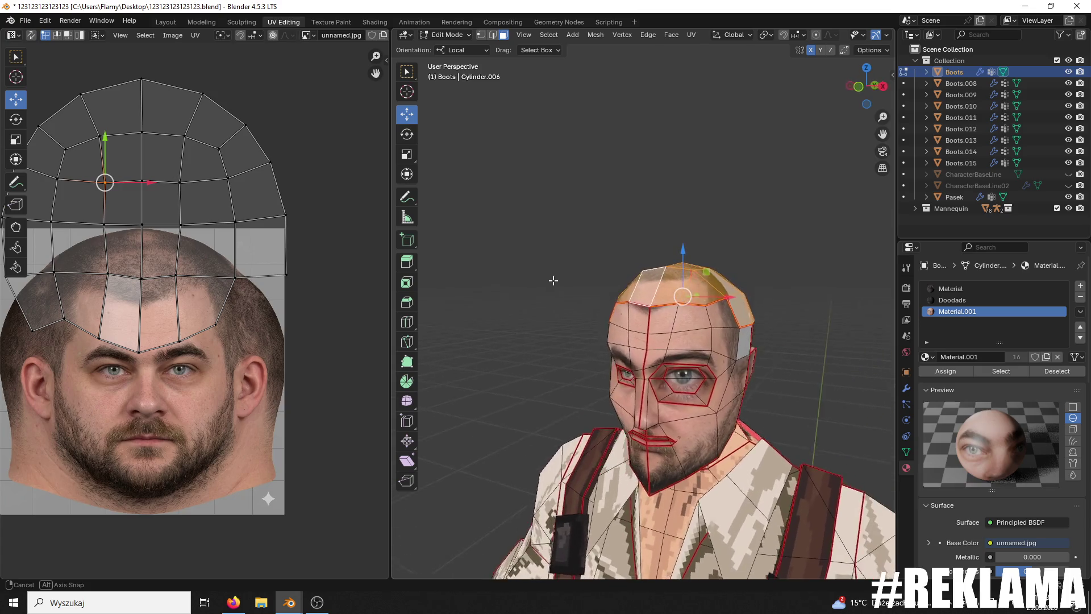
Step: Try raising the cap island's bottom edge loop, then undo back to the earlier layout
{"action": "key", "text": "l"}
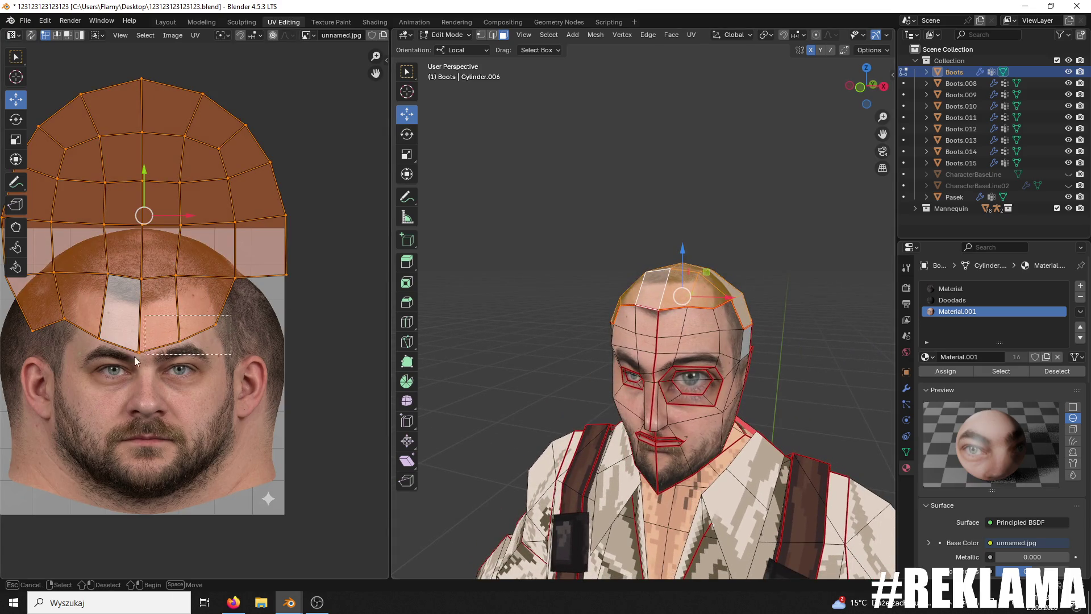
{"action": "left_click", "coordinate": [66, 335], "text": "alt"}
{"action": "key", "text": "g"}
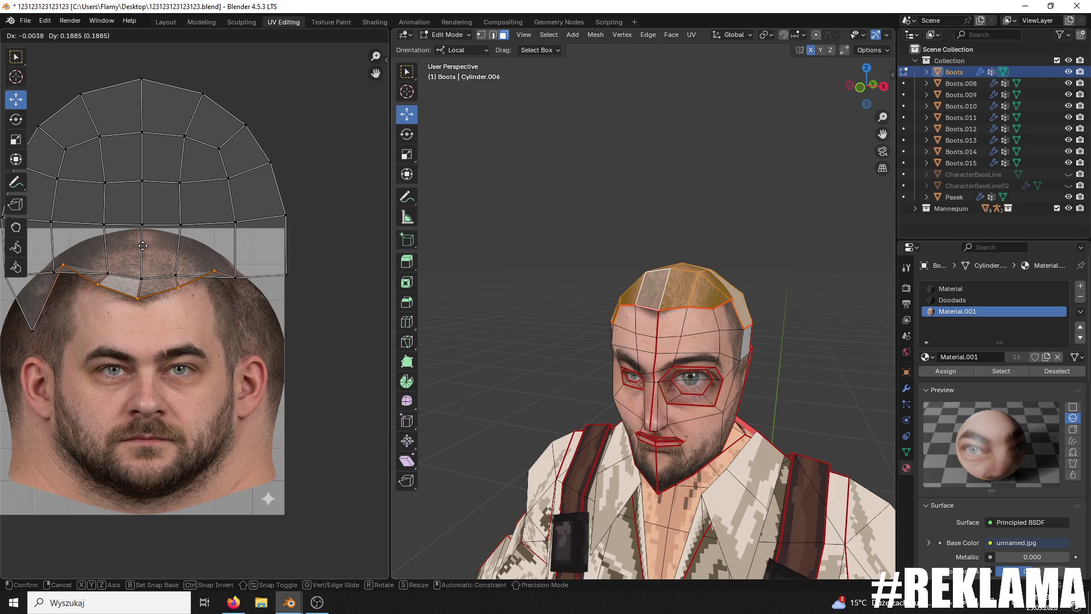
{"action": "left_click", "coordinate": [144, 247]}
{"action": "middle_click_drag", "start_coordinate": [668, 290], "coordinate": [273, 303]}
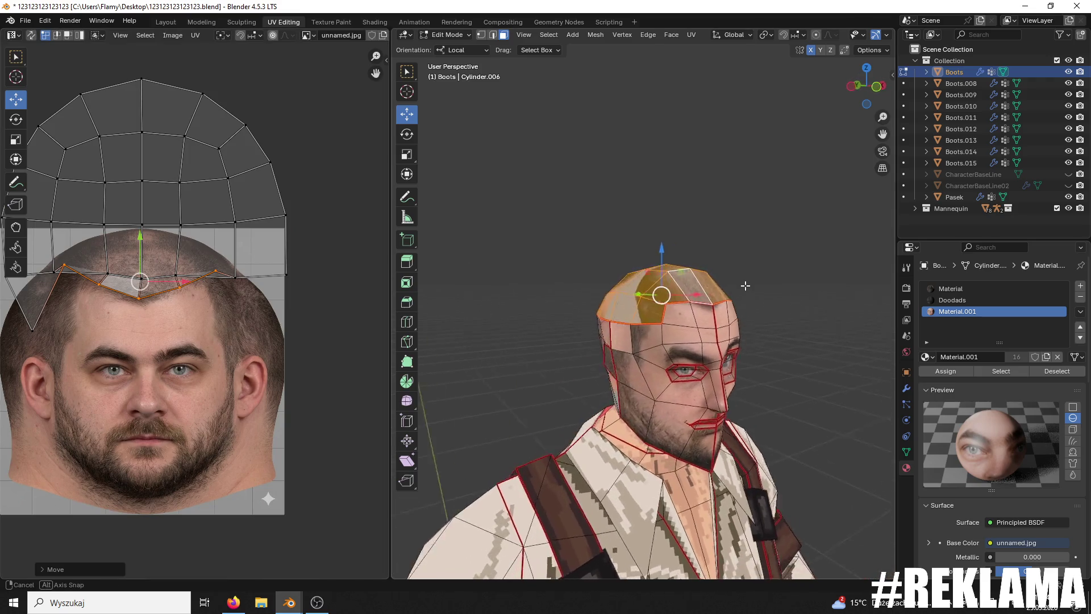
{"action": "left_click", "coordinate": [175, 276]}
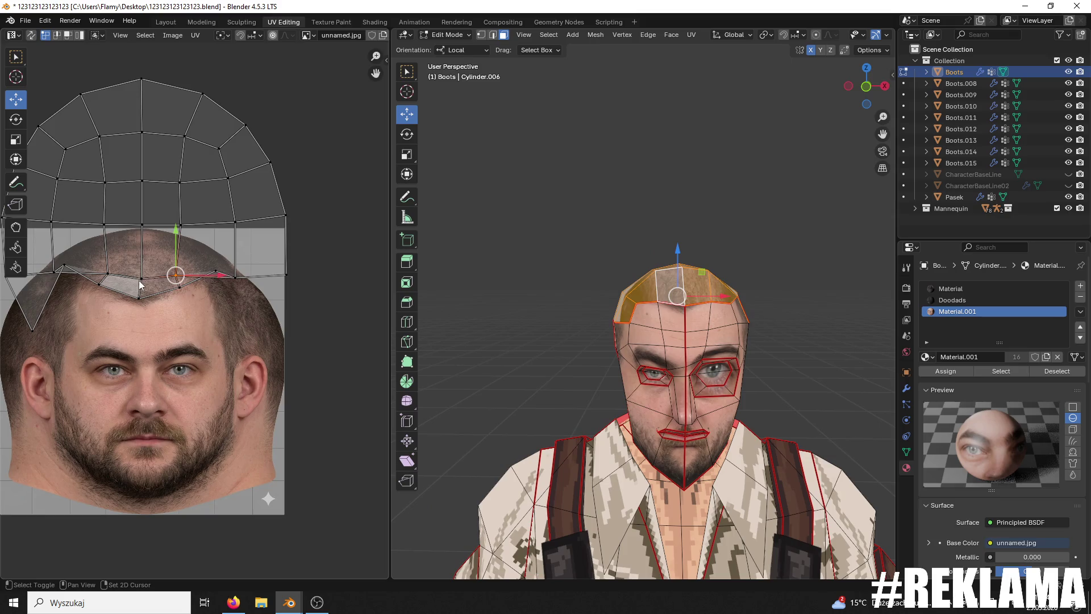
{"action": "left_click", "coordinate": [142, 250]}
{"action": "left_click", "coordinate": [234, 277]}
{"action": "key", "text": "ctrl+z"}
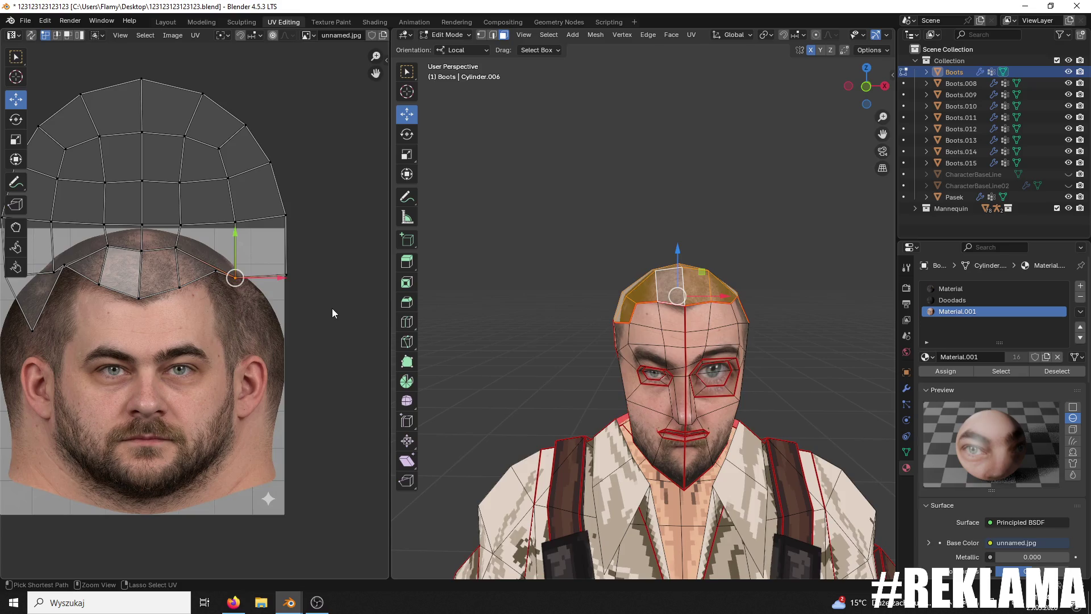
{"action": "key", "text": "ctrl+z"}
{"action": "key", "text": "ctrl+z"}
{"action": "key", "text": "ctrl+z"}
Step: Scale the whole cap island to about 0.45 and move it down onto the scalp
{"action": "key", "text": "a"}
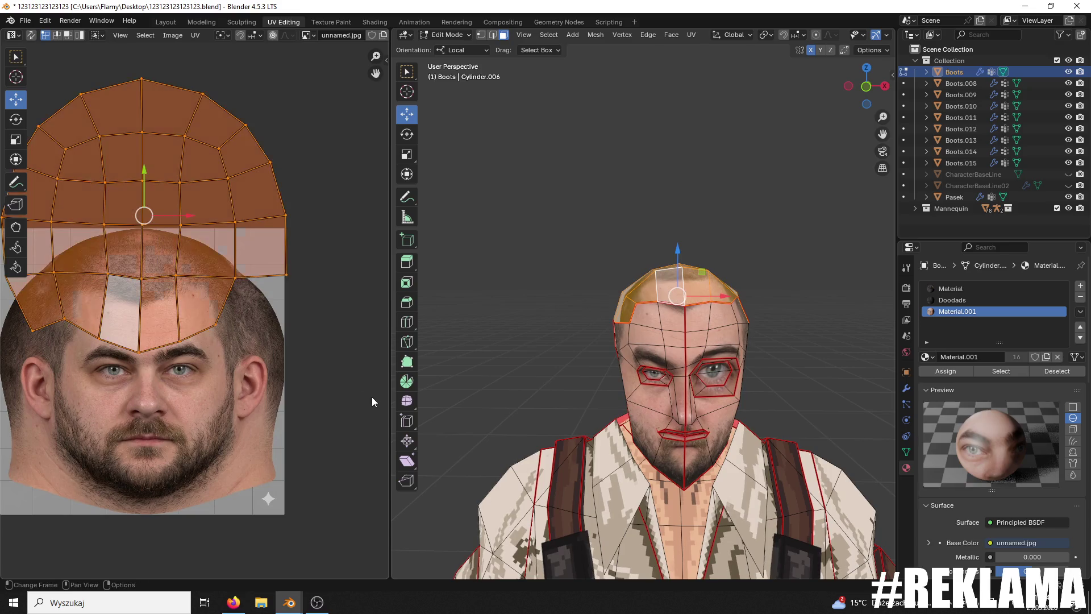
{"action": "key", "text": "s"}
{"action": "left_click", "coordinate": [237, 336]}
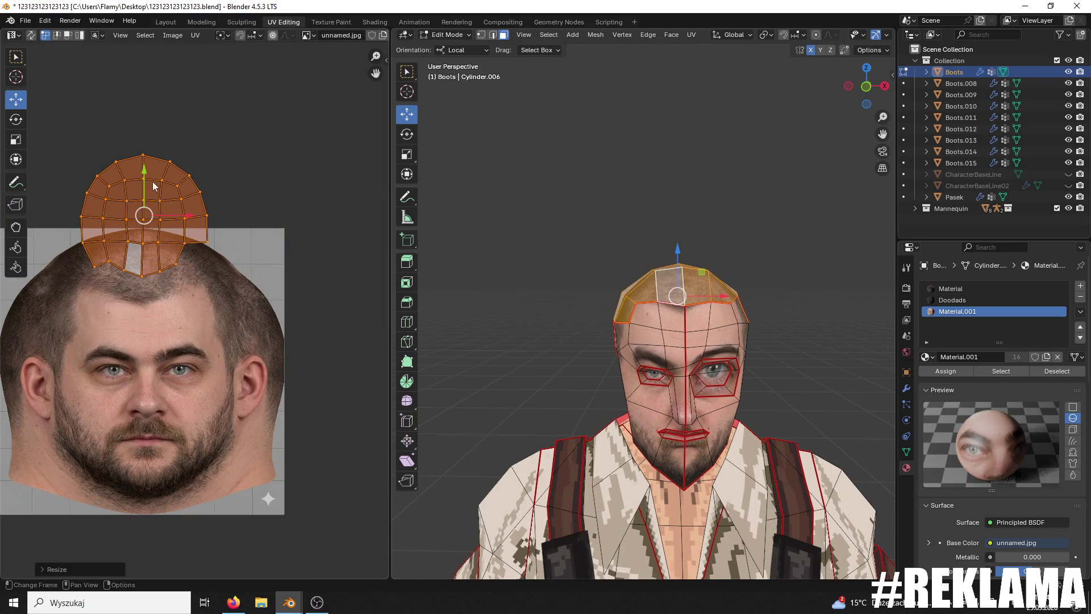
{"action": "key", "text": "g"}
{"action": "left_click", "coordinate": [131, 210]}
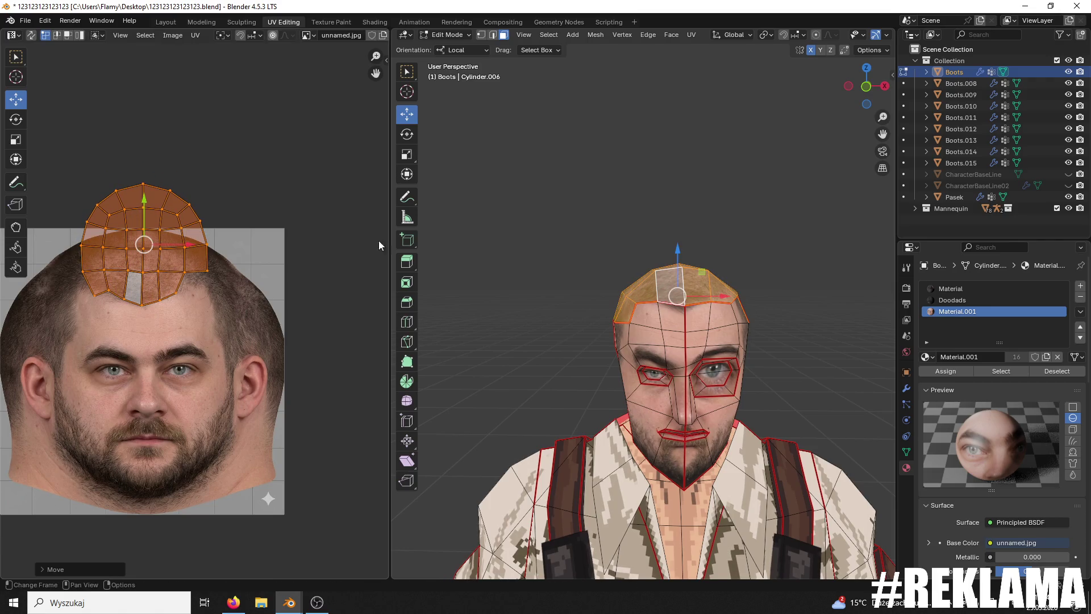
Step: Slide one side edge of the island right over the photo's temple
{"action": "middle_click_drag", "start_coordinate": [711, 301], "coordinate": [610, 303]}
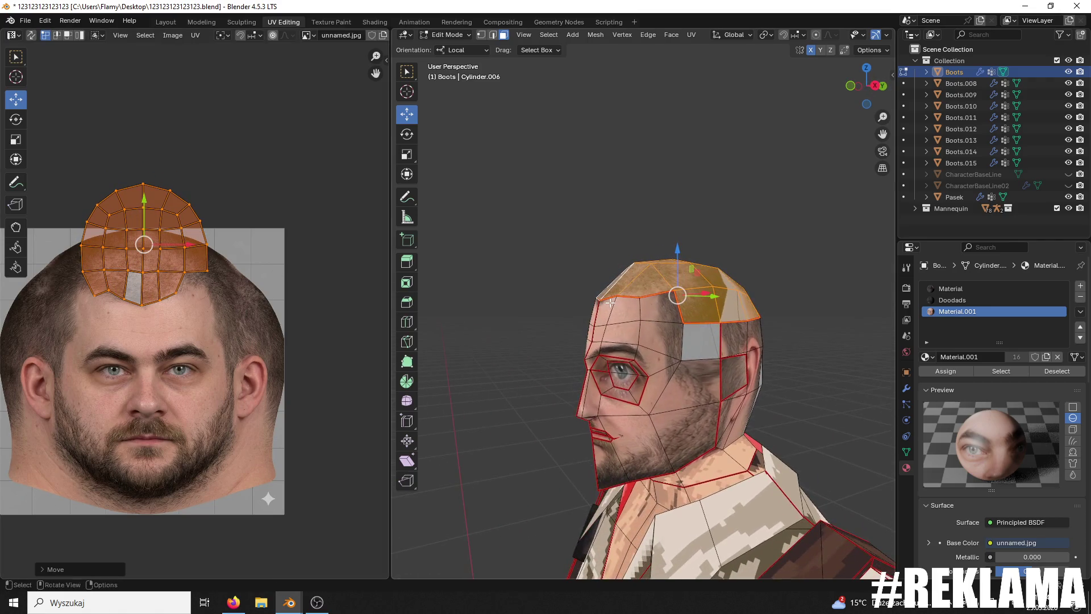
{"action": "left_click", "coordinate": [214, 273]}
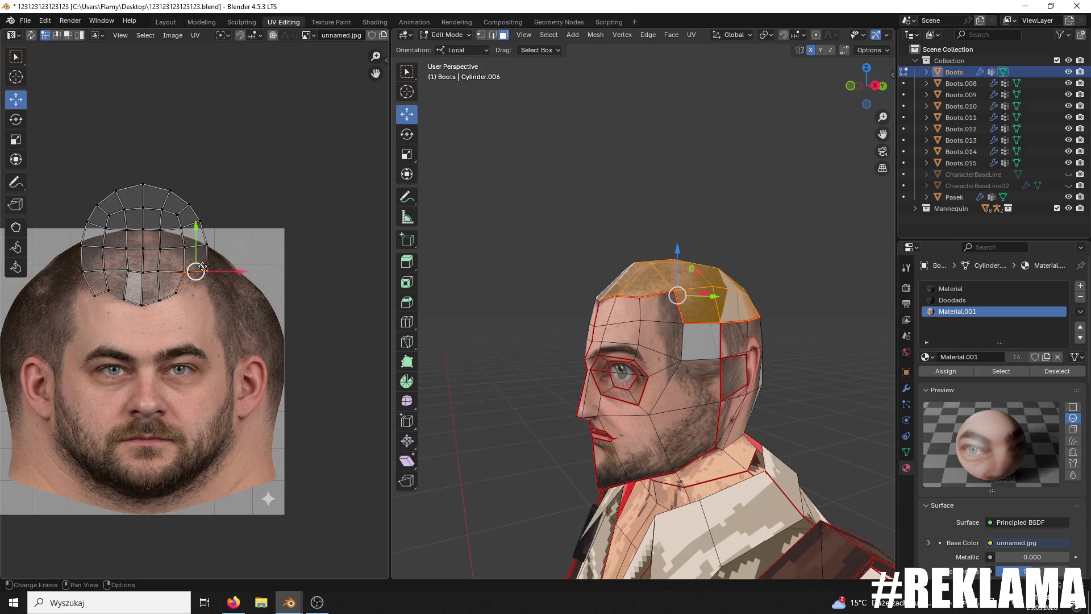
{"action": "mouse_move", "coordinate": [239, 271]}
{"action": "left_mouse_down"}
{"action": "mouse_move", "coordinate": [249, 261]}
{"action": "mouse_move", "coordinate": [217, 255]}
{"action": "mouse_move", "coordinate": [232, 297]}
{"action": "mouse_move", "coordinate": [222, 288]}
{"action": "left_mouse_up"}
{"action": "left_click", "coordinate": [95, 296]}
Step: Pull the left forehead UV vertices outward over the photo's hair and temple
{"action": "middle_click_drag", "start_coordinate": [123, 303], "coordinate": [200, 297]}
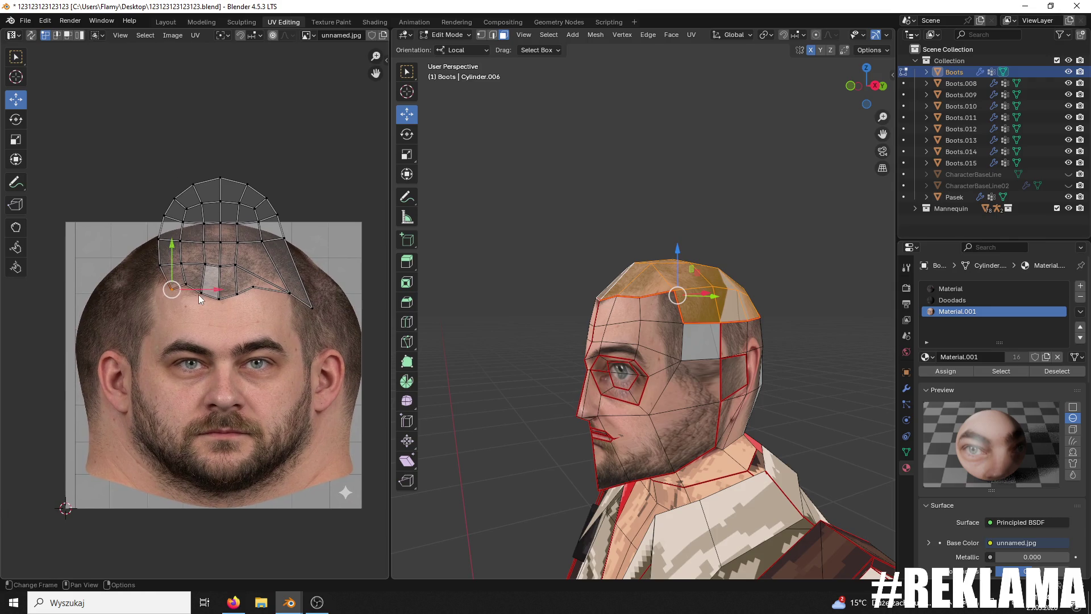
{"action": "left_click_drag", "start_coordinate": [209, 290], "coordinate": [177, 293]}
{"action": "left_click", "coordinate": [151, 300]}
{"action": "middle_click_drag", "start_coordinate": [485, 294], "coordinate": [476, 295]}
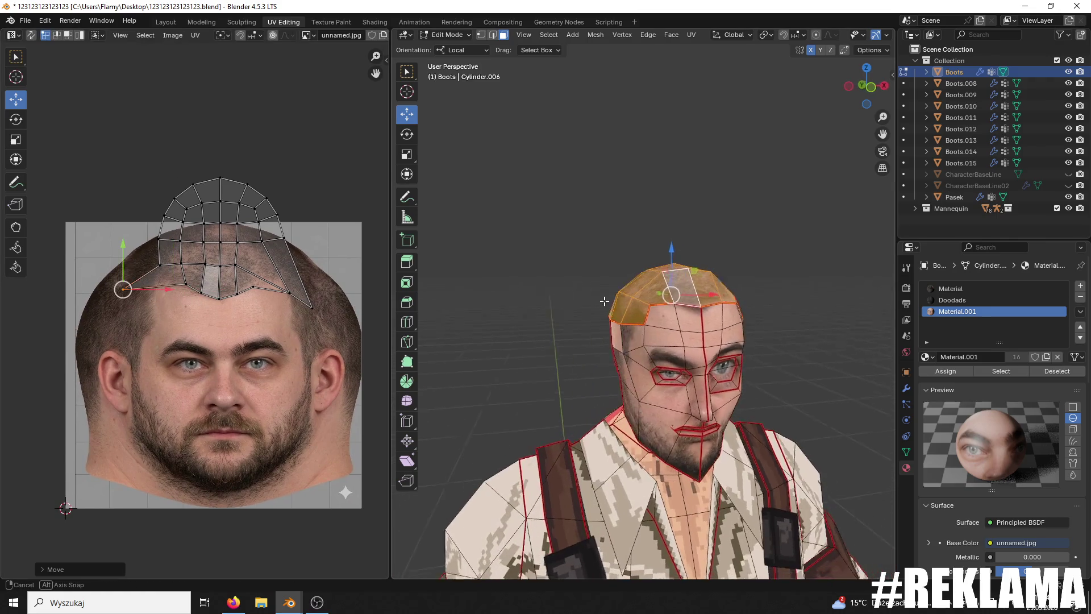
{"action": "left_click_drag", "start_coordinate": [159, 292], "coordinate": [118, 279]}
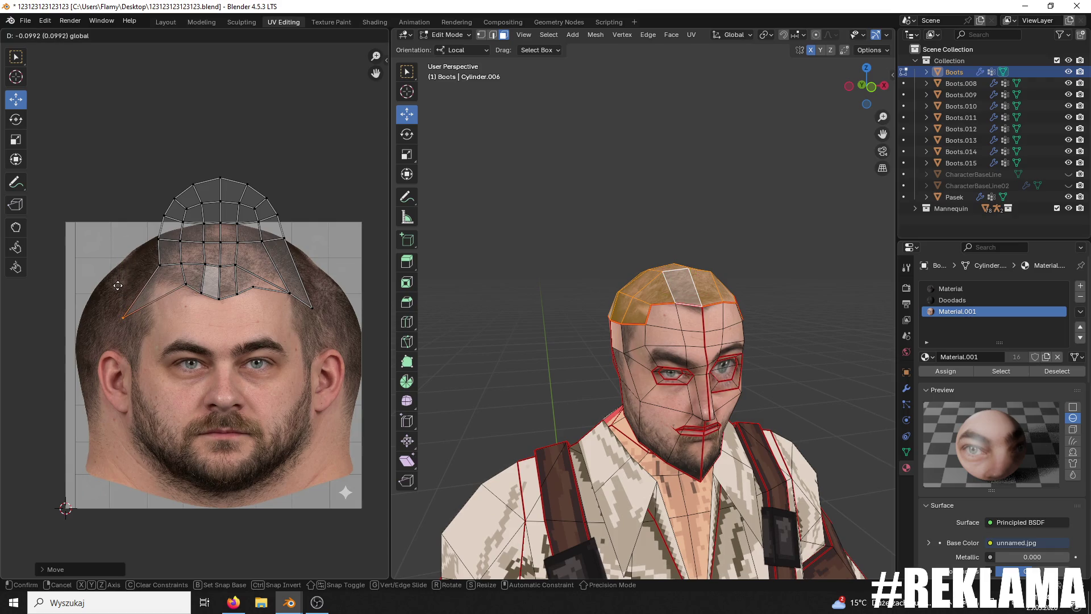
{"action": "left_click", "coordinate": [160, 265]}
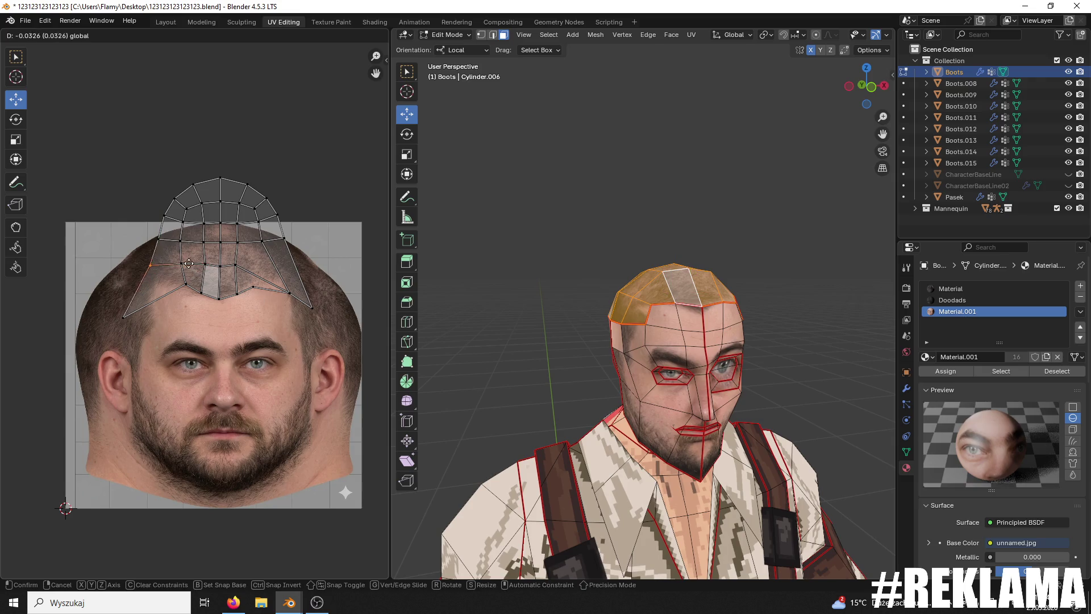
{"action": "left_click_drag", "start_coordinate": [190, 272], "coordinate": [158, 268]}
Step: Move the lower-left UV vertices down to match the right temple, then select the cap's top rows
{"action": "left_click_drag", "start_coordinate": [124, 316], "coordinate": [151, 299]}
{"action": "key", "text": "g"}
{"action": "left_click", "coordinate": [152, 259]}
{"action": "left_click", "coordinate": [120, 265]}
{"action": "key", "text": "g"}
{"action": "left_click", "coordinate": [109, 286]}
{"action": "mouse_move", "coordinate": [519, 287]}
{"action": "middle_mouse_down"}
{"action": "mouse_move", "coordinate": [576, 296]}
{"action": "mouse_move", "coordinate": [466, 290]}
{"action": "middle_mouse_up"}
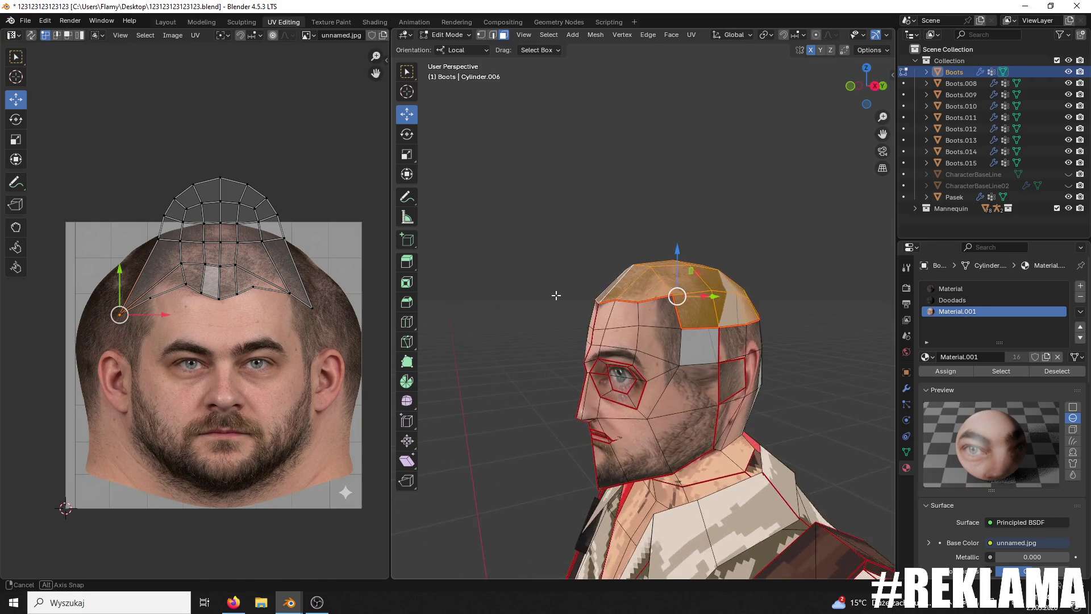
{"action": "left_click_drag", "start_coordinate": [302, 151], "coordinate": [110, 233]}
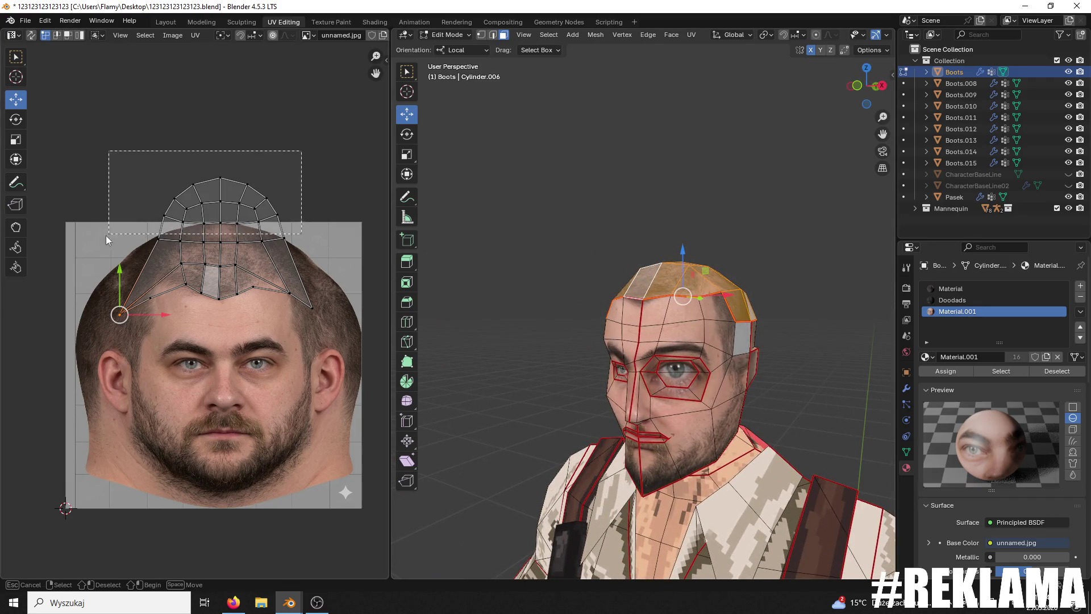
Step: Shrink the top-of-head UVs into a cluster, lower it onto the head and widen it horizontally
{"action": "left_click_drag", "start_coordinate": [302, 257], "coordinate": [134, 171]}
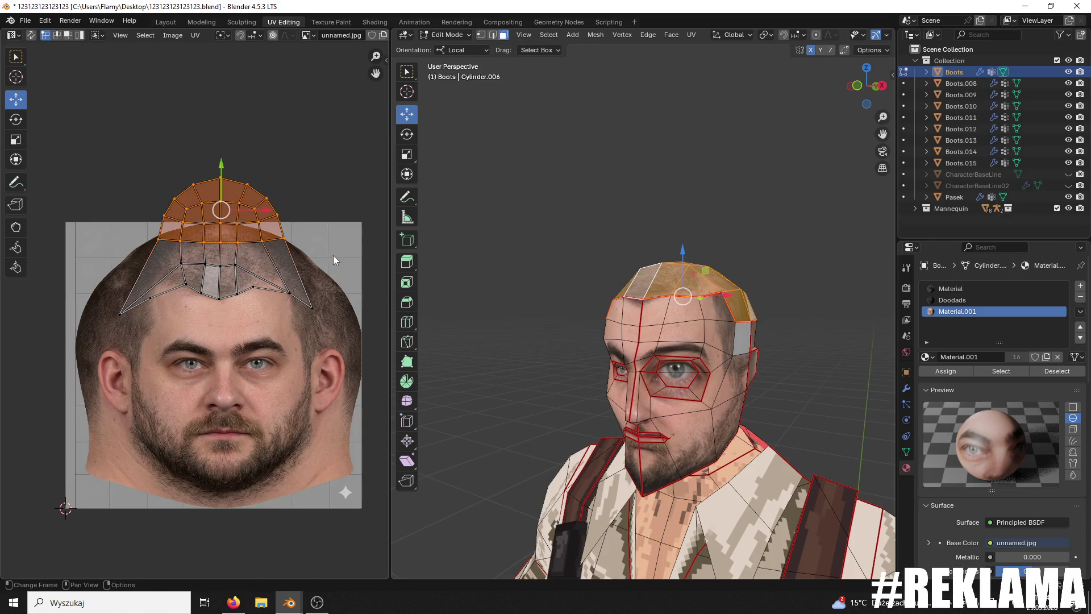
{"action": "key", "text": "s"}
{"action": "left_click", "coordinate": [220, 175]}
{"action": "left_click_drag", "start_coordinate": [220, 175], "coordinate": [219, 199]}
{"action": "key", "text": "s"}
{"action": "key", "text": "x"}
{"action": "left_click", "coordinate": [284, 219]}
Step: Shift the left and right hairline corner UV vertices outward to fit the scalp
{"action": "mouse_move", "coordinate": [710, 319]}
{"action": "middle_mouse_down"}
{"action": "mouse_move", "coordinate": [550, 320]}
{"action": "mouse_move", "coordinate": [574, 318]}
{"action": "middle_mouse_up"}
{"action": "scroll", "coordinate": [295, 273], "scroll_direction": "up", "scroll_amount": 5}
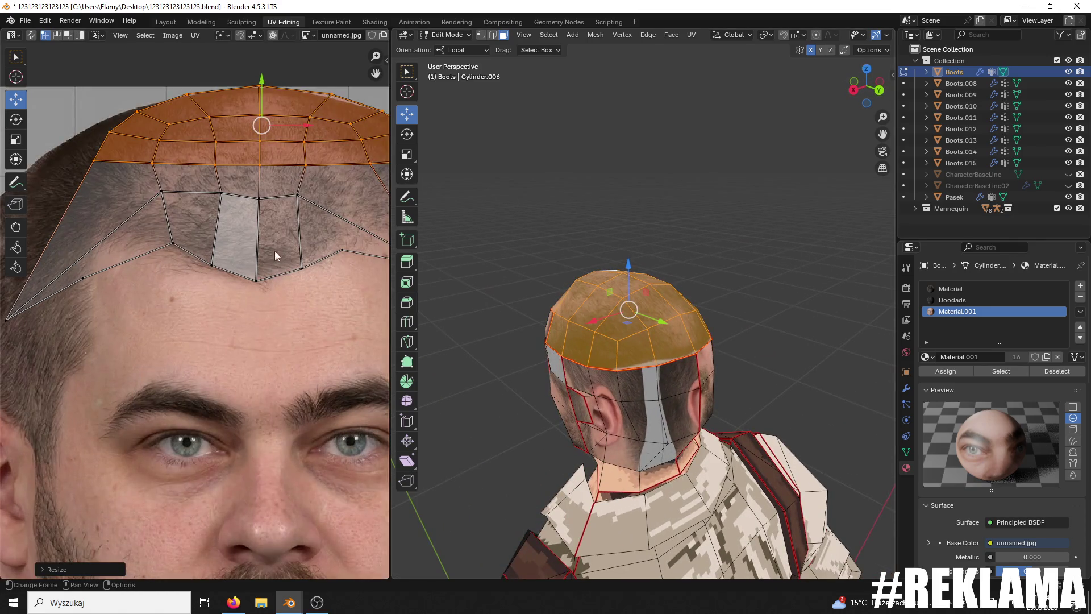
{"action": "left_click", "coordinate": [90, 248]}
{"action": "scroll", "coordinate": [110, 258], "scroll_direction": "down", "scroll_amount": 1}
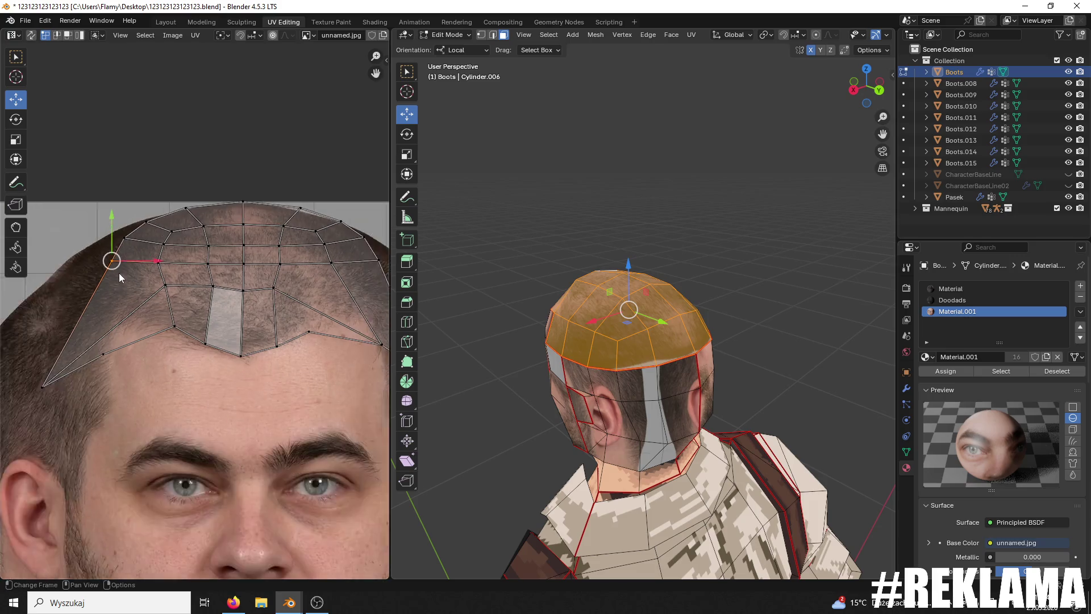
{"action": "scroll", "coordinate": [118, 272], "scroll_direction": "down", "scroll_amount": 1}
{"action": "mouse_move", "coordinate": [163, 277]}
{"action": "left_mouse_down"}
{"action": "mouse_move", "coordinate": [138, 277]}
{"action": "mouse_move", "coordinate": [148, 253]}
{"action": "left_mouse_up"}
{"action": "left_click", "coordinate": [137, 277]}
{"action": "left_click", "coordinate": [139, 250]}
{"action": "left_click", "coordinate": [340, 269]}
{"action": "middle_click_drag", "start_coordinate": [340, 270], "coordinate": [233, 265]}
{"action": "left_click_drag", "start_coordinate": [228, 254], "coordinate": [250, 257]}
Step: Pull the top UV vertices down along the crown, then select two top-of-head faces
{"action": "left_click", "coordinate": [172, 224]}
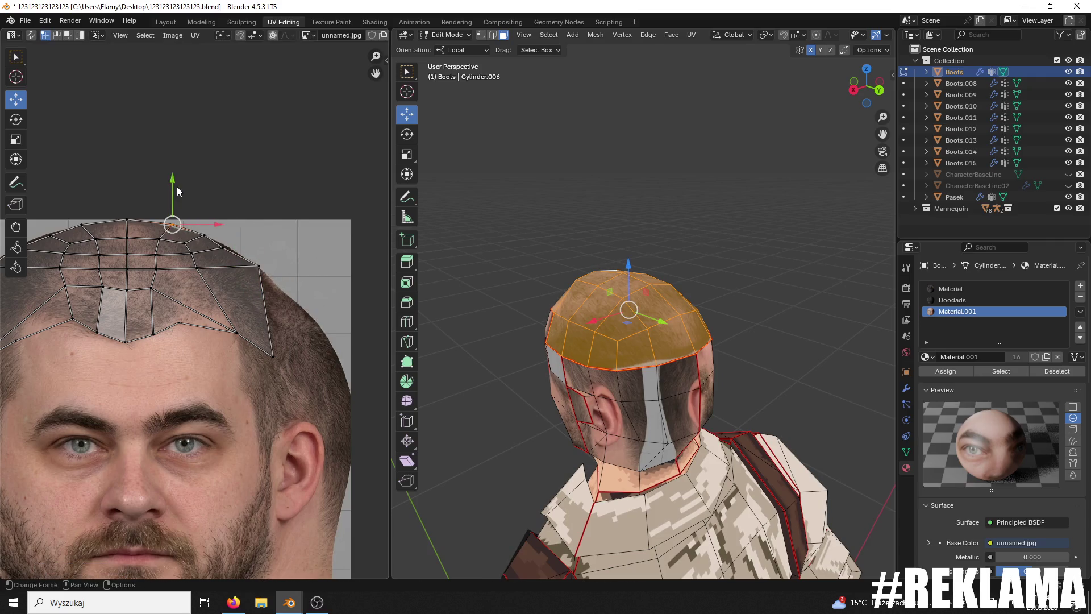
{"action": "mouse_move", "coordinate": [158, 212]}
{"action": "left_mouse_down"}
{"action": "mouse_move", "coordinate": [159, 222]}
{"action": "mouse_move", "coordinate": [170, 191]}
{"action": "mouse_move", "coordinate": [127, 180]}
{"action": "left_mouse_up"}
{"action": "left_click", "coordinate": [127, 220]}
{"action": "left_click", "coordinate": [127, 180]}
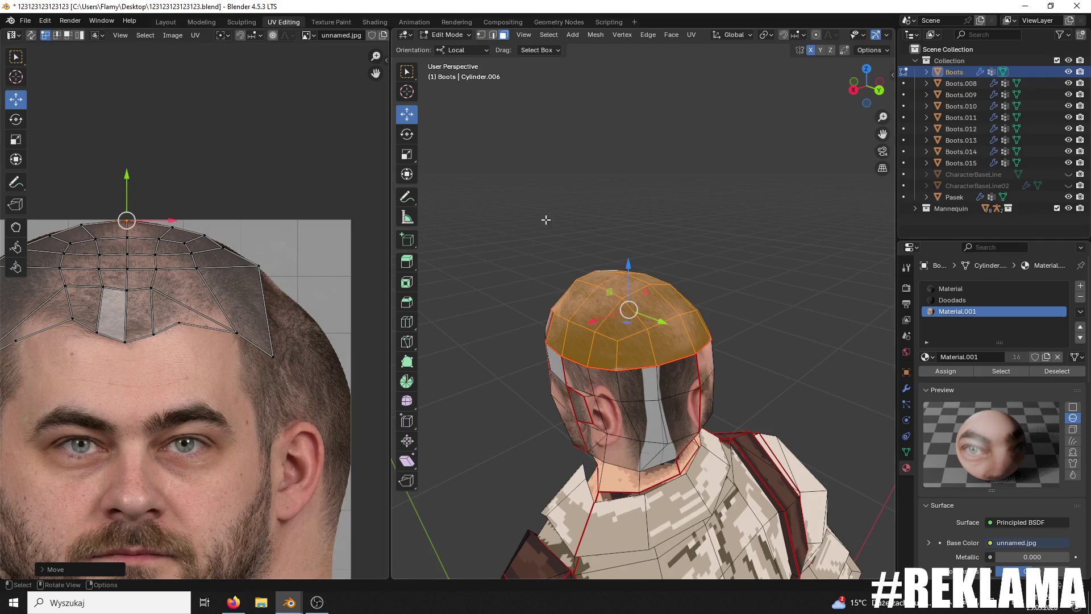
{"action": "key", "text": "alt+a"}
{"action": "middle_click_drag", "start_coordinate": [463, 214], "coordinate": [638, 244]}
{"action": "left_click", "coordinate": [645, 312]}
{"action": "left_click", "coordinate": [611, 318], "text": "shift"}
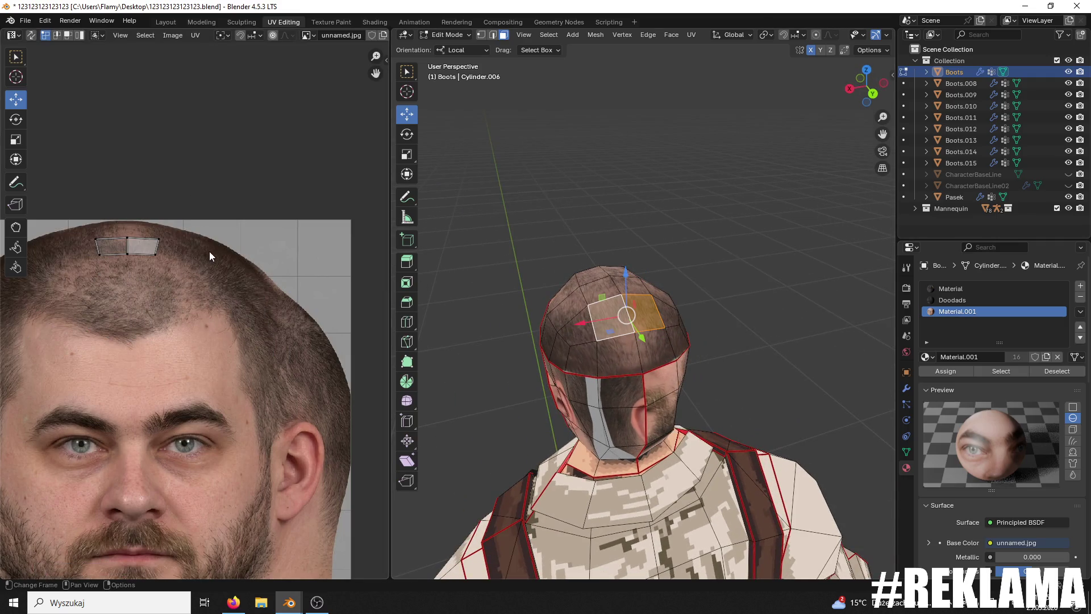
Step: Finish the top-of-head UVs, then select the side and lower back-of-head faces
{"action": "mouse_move", "coordinate": [199, 223]}
{"action": "left_mouse_down"}
{"action": "mouse_move", "coordinate": [75, 267]}
{"action": "mouse_move", "coordinate": [117, 316]}
{"action": "left_mouse_up"}
{"action": "key", "text": "alt+a"}
{"action": "mouse_move", "coordinate": [592, 210]}
{"action": "middle_mouse_down"}
{"action": "mouse_move", "coordinate": [544, 176]}
{"action": "mouse_move", "coordinate": [566, 242]}
{"action": "middle_mouse_up"}
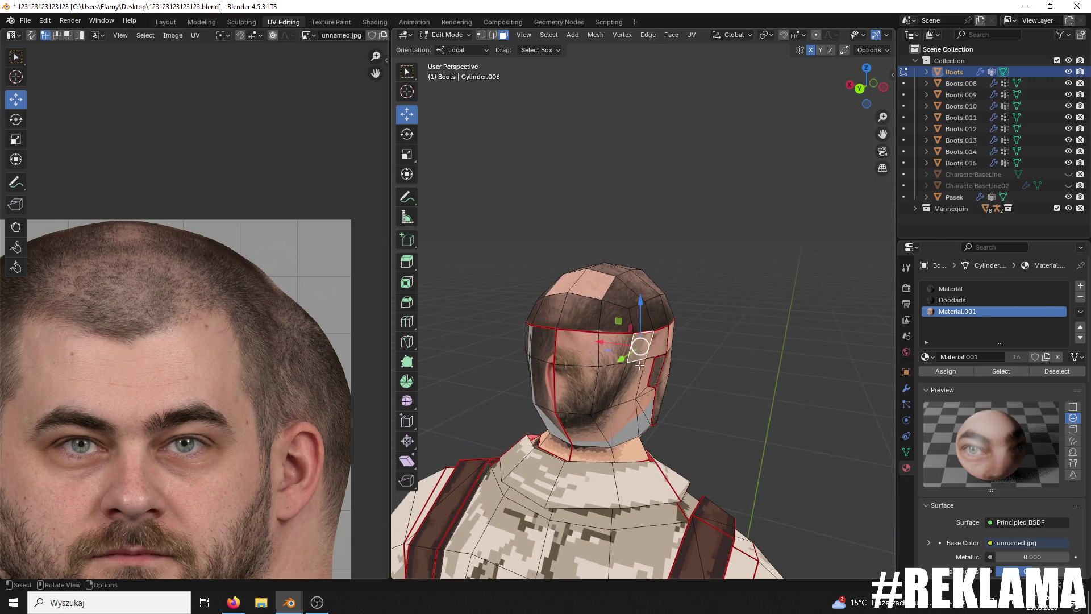
{"action": "middle_click_drag", "start_coordinate": [638, 364], "coordinate": [592, 349]}
{"action": "left_click", "coordinate": [633, 332], "text": "shift"}
{"action": "left_click", "coordinate": [602, 370], "text": "shift"}
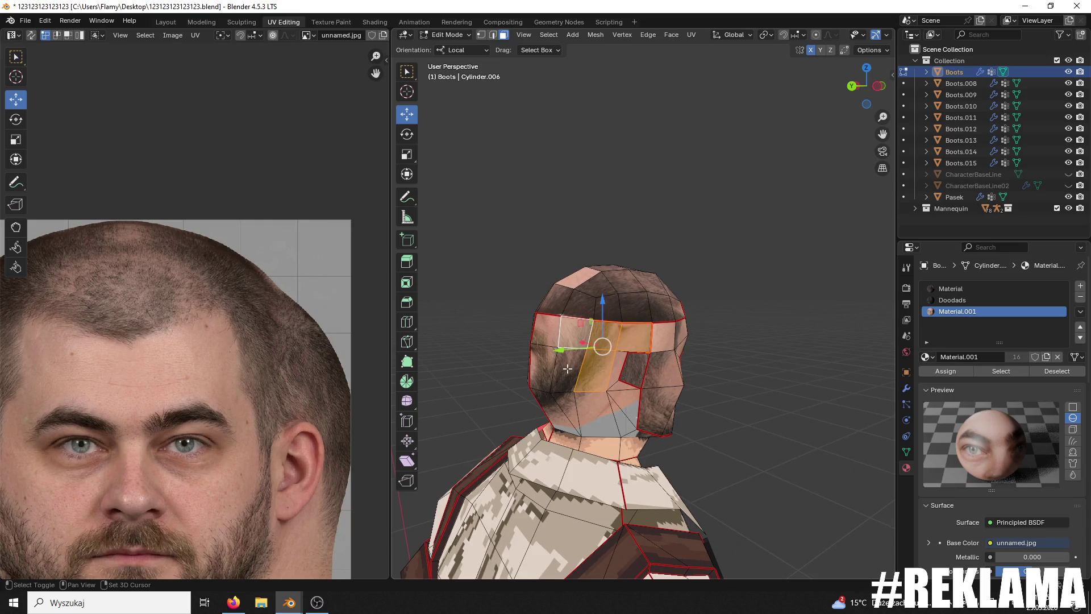
{"action": "left_click", "coordinate": [568, 369], "text": "shift"}
{"action": "left_click", "coordinate": [549, 341], "text": "shift"}
{"action": "middle_click_drag", "start_coordinate": [550, 392], "coordinate": [632, 358]}
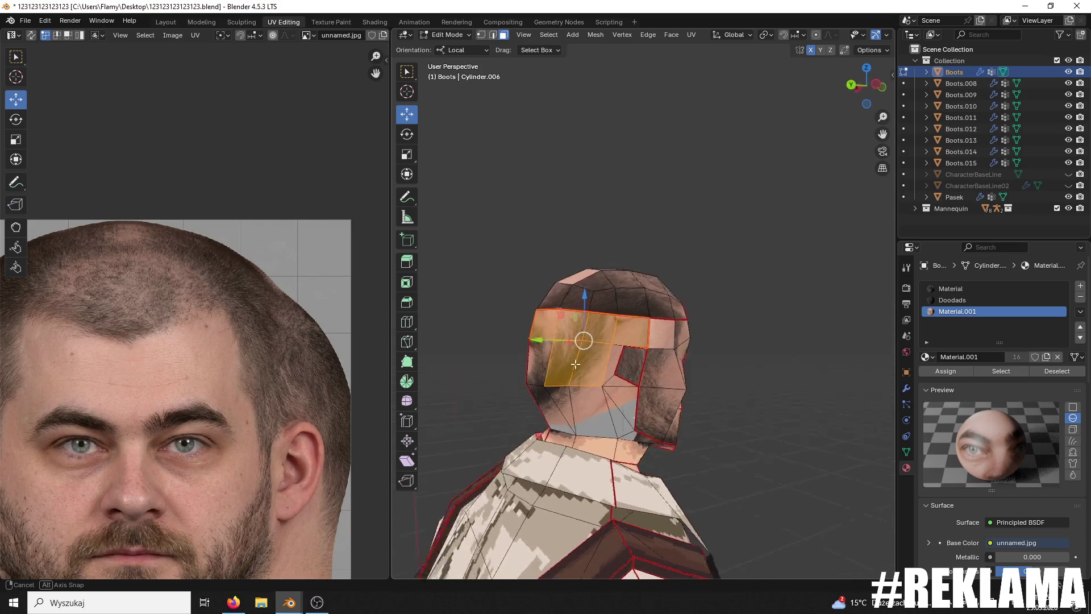
{"action": "left_click", "coordinate": [633, 358], "text": "shift"}
{"action": "left_click", "coordinate": [635, 384], "text": "shift"}
{"action": "left_click", "coordinate": [633, 409], "text": "shift"}
{"action": "left_click", "coordinate": [605, 406], "text": "shift"}
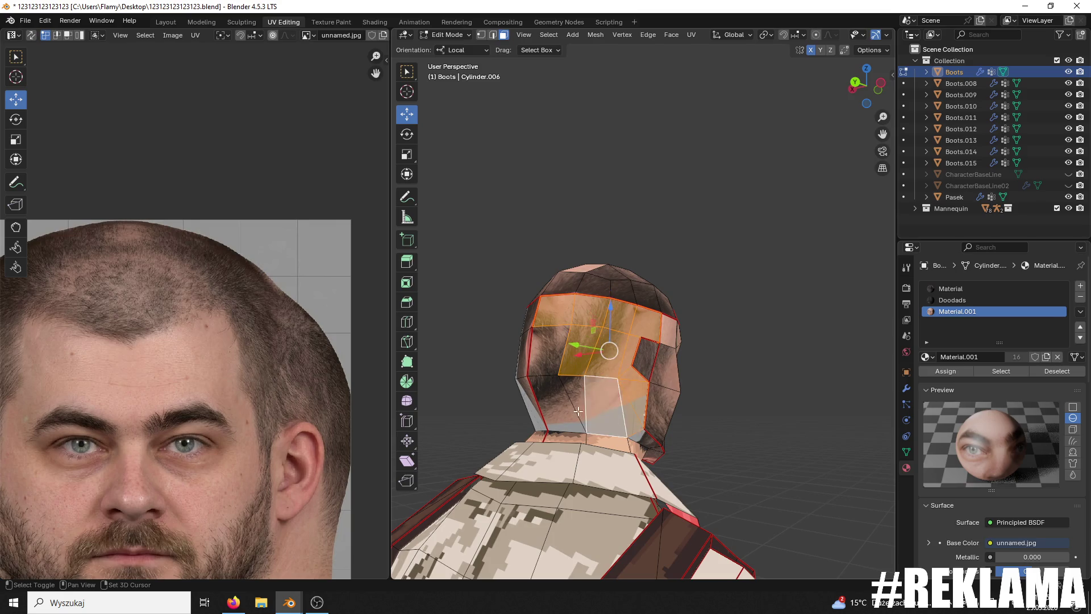
{"action": "left_click", "coordinate": [559, 403], "text": "shift"}
{"action": "left_click", "coordinate": [555, 356], "text": "shift"}
{"action": "middle_click_drag", "start_coordinate": [555, 357], "coordinate": [625, 363]}
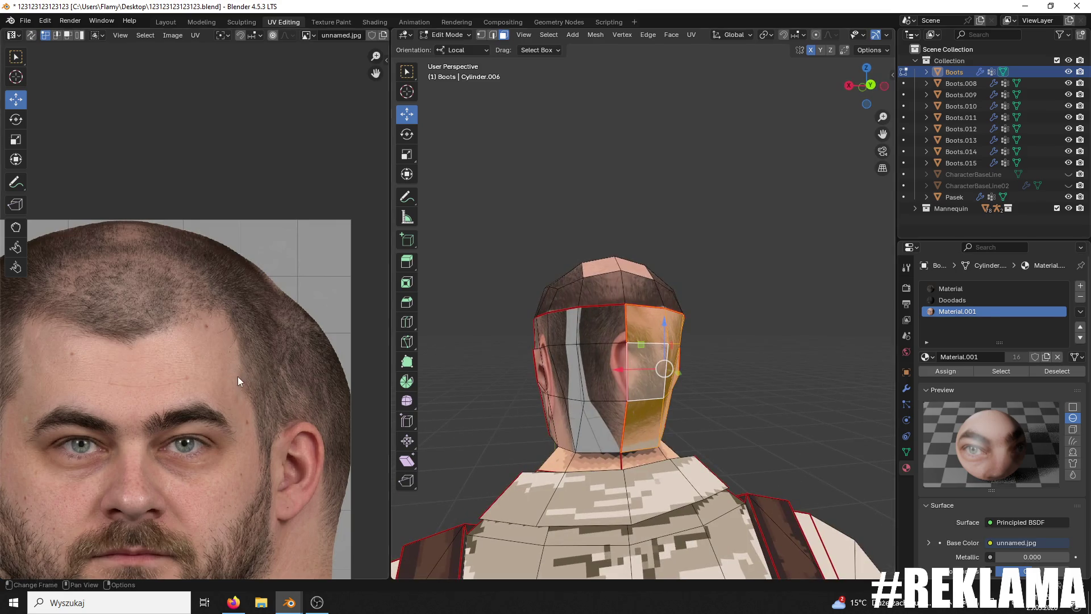
{"action": "scroll", "coordinate": [239, 376], "scroll_direction": "down", "scroll_amount": 3}
{"action": "scroll", "coordinate": [238, 376], "scroll_direction": "down", "scroll_amount": 1}
Step: Move and shrink the back-of-head UV island onto the photo's forehead hair
{"action": "key", "text": "l"}
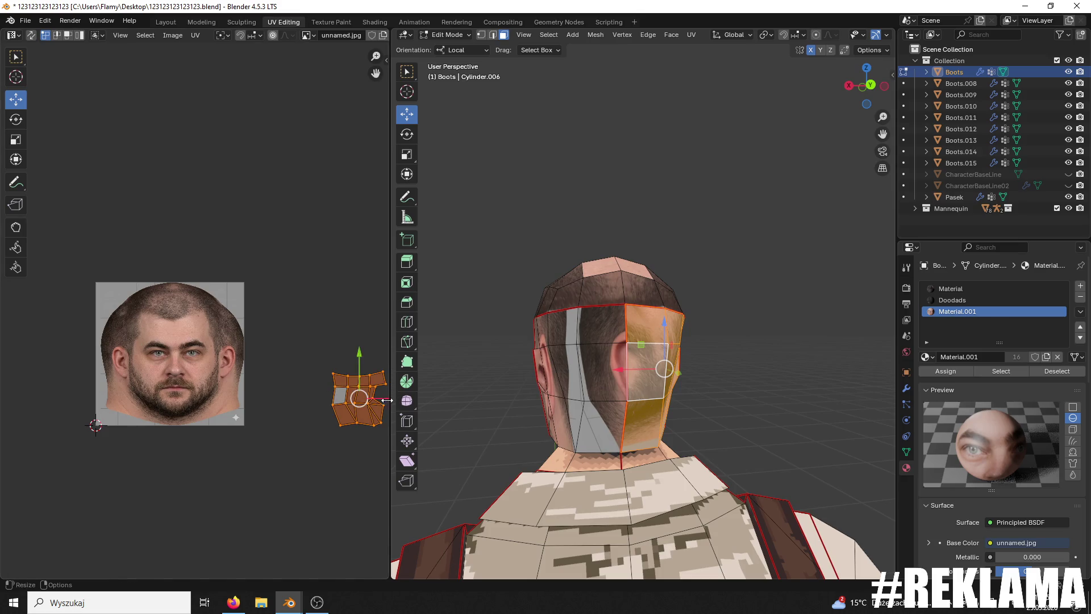
{"action": "key", "text": "g"}
{"action": "left_click", "coordinate": [199, 407]}
{"action": "scroll", "coordinate": [199, 407], "scroll_direction": "up", "scroll_amount": 3}
{"action": "key", "text": "s"}
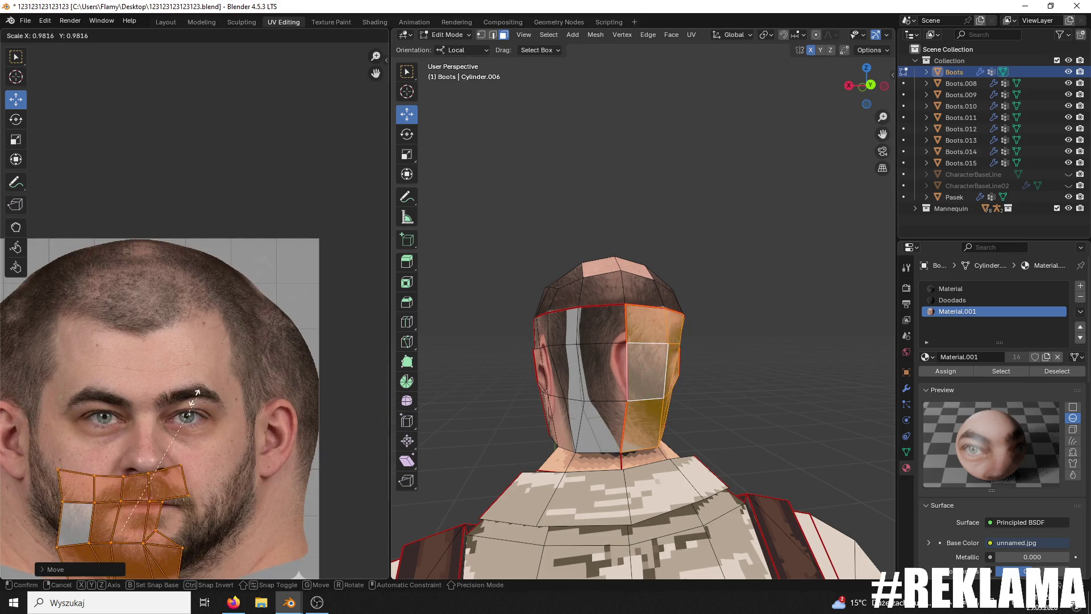
{"action": "left_click", "coordinate": [128, 495]}
{"action": "key", "text": "g"}
{"action": "left_click", "coordinate": [117, 259]}
{"action": "left_click_drag", "start_coordinate": [150, 316], "coordinate": [49, 316]}
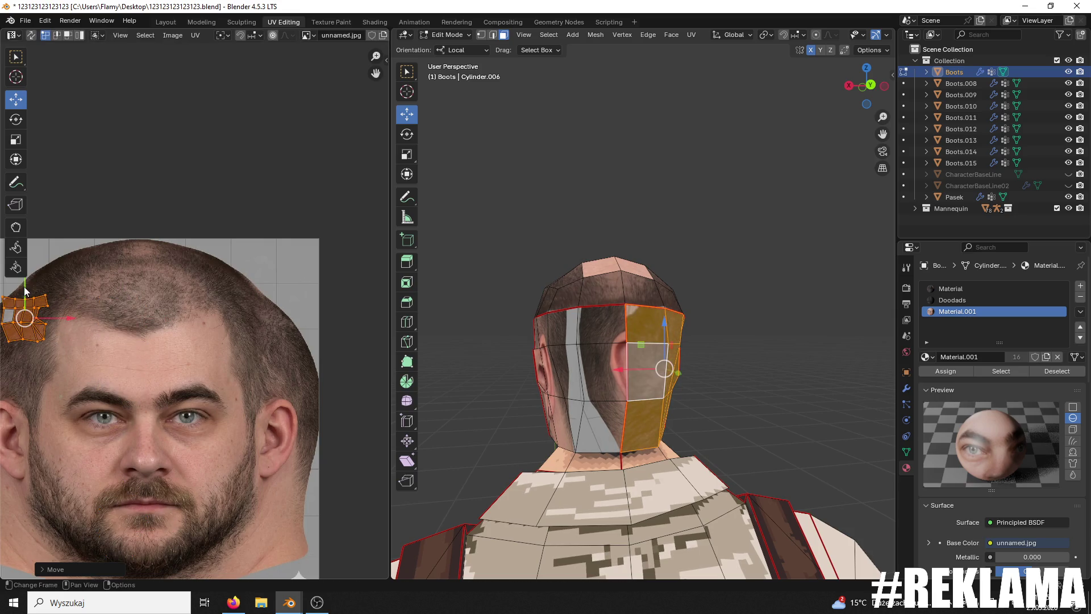
Step: Select a side-of-head face and fit its UV island onto the photo
{"action": "mouse_move", "coordinate": [458, 319]}
{"action": "middle_mouse_down"}
{"action": "mouse_move", "coordinate": [628, 246]}
{"action": "mouse_move", "coordinate": [553, 246]}
{"action": "middle_mouse_up"}
{"action": "left_click", "coordinate": [629, 246]}
{"action": "left_click", "coordinate": [593, 360]}
{"action": "scroll", "coordinate": [315, 333], "scroll_direction": "down", "scroll_amount": 3}
{"action": "scroll", "coordinate": [304, 344], "scroll_direction": "down", "scroll_amount": 3}
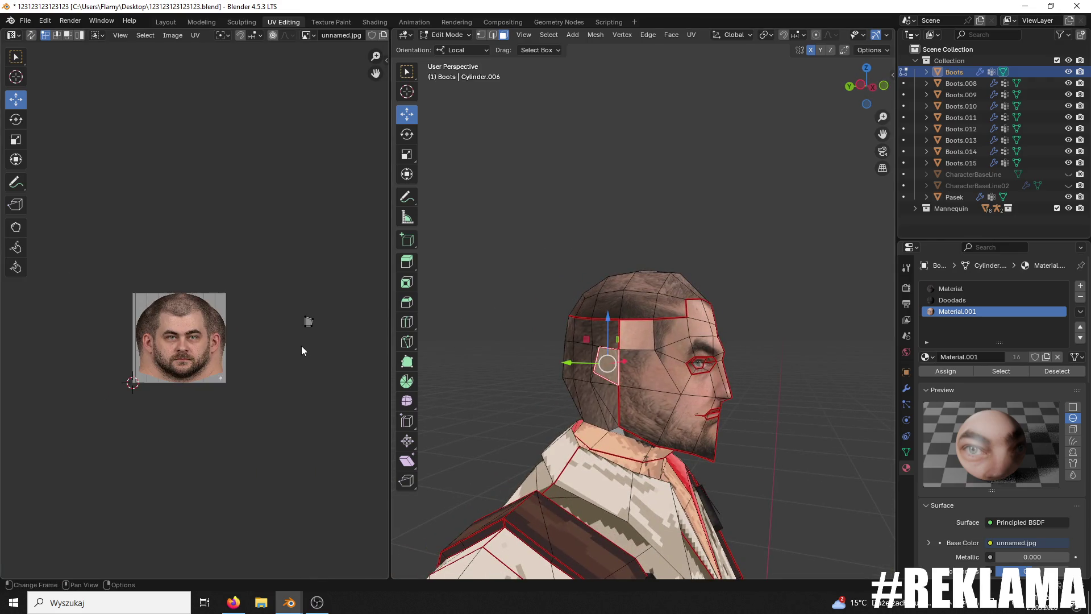
{"action": "left_click_drag", "start_coordinate": [309, 319], "coordinate": [150, 321]}
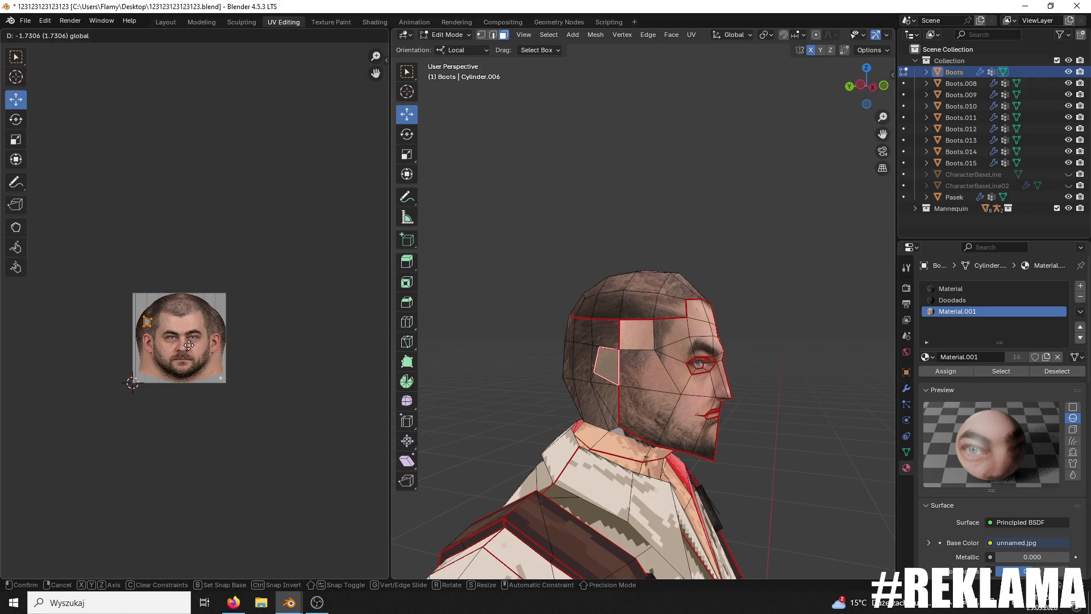
{"action": "scroll", "coordinate": [165, 307], "scroll_direction": "up", "scroll_amount": 3}
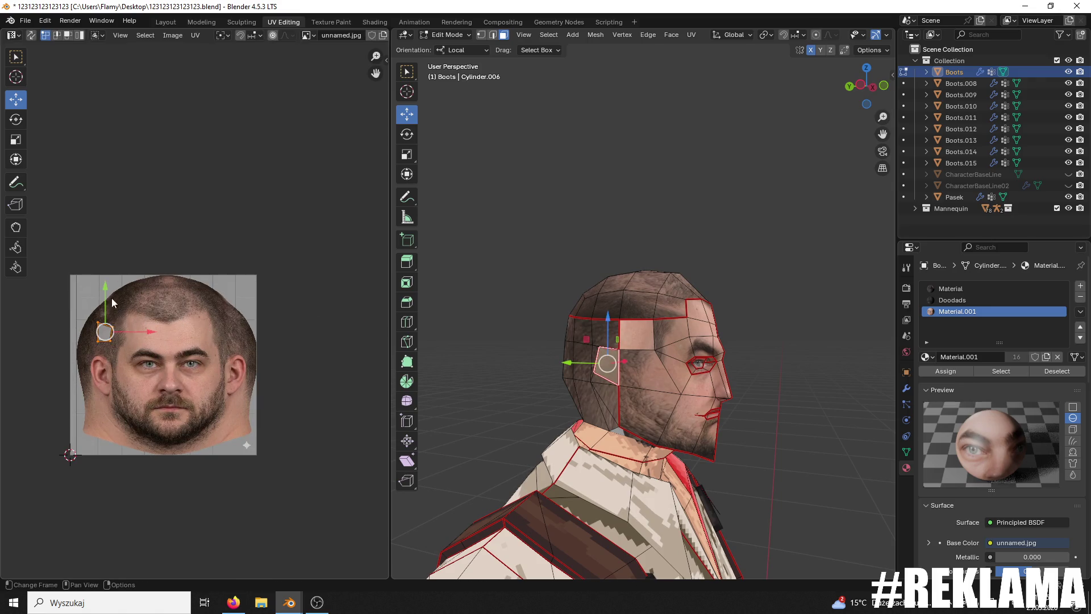
{"action": "key", "text": "g"}
{"action": "key", "text": "y"}
{"action": "left_click", "coordinate": [89, 329]}
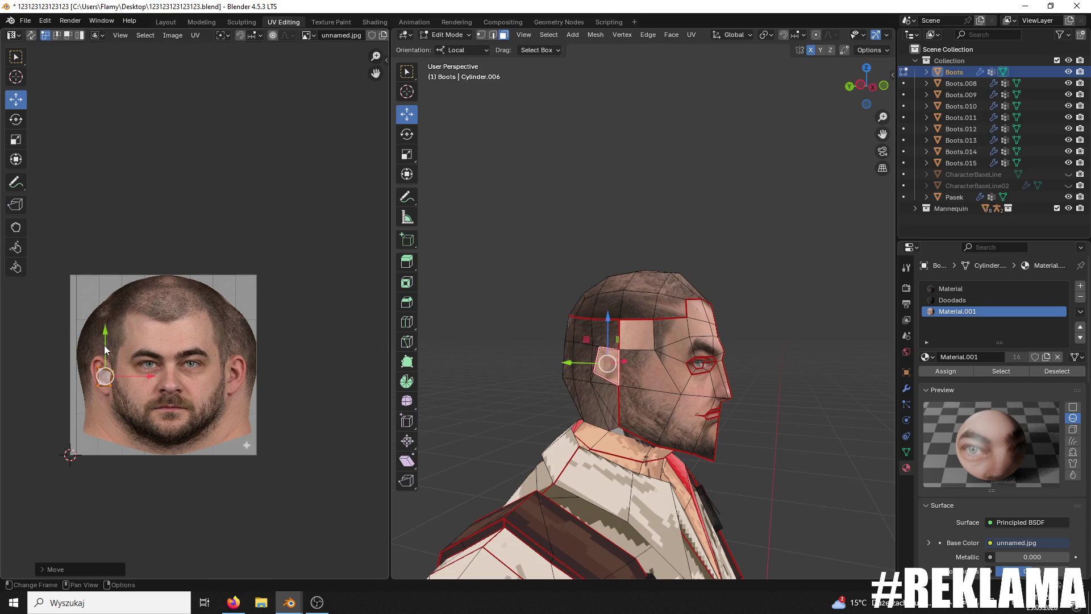
{"action": "key", "text": "s"}
{"action": "left_click", "coordinate": [148, 370]}
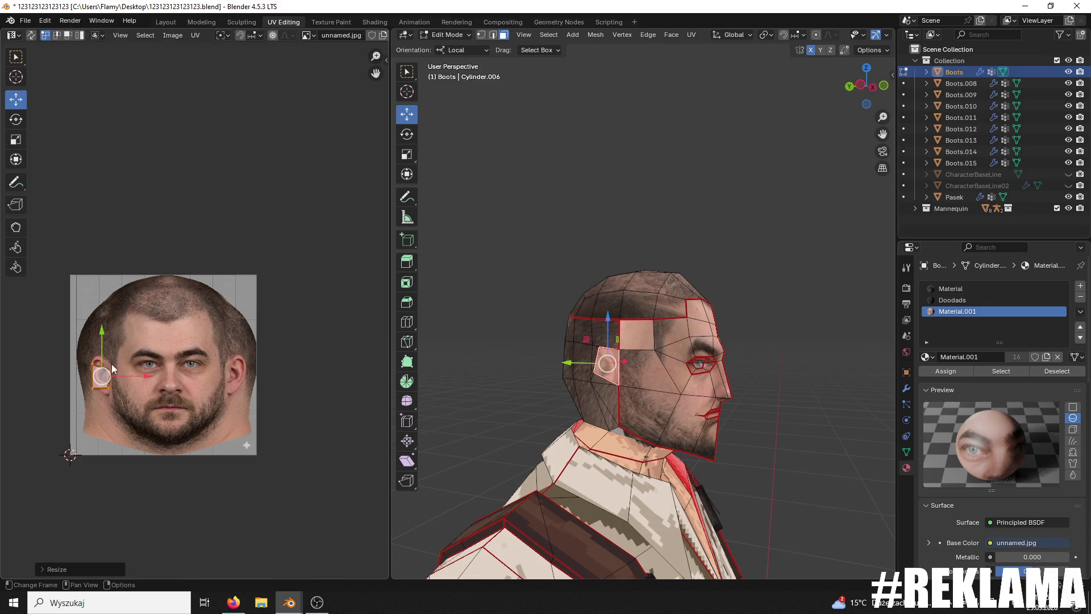
{"action": "left_click_drag", "start_coordinate": [96, 350], "coordinate": [91, 313]}
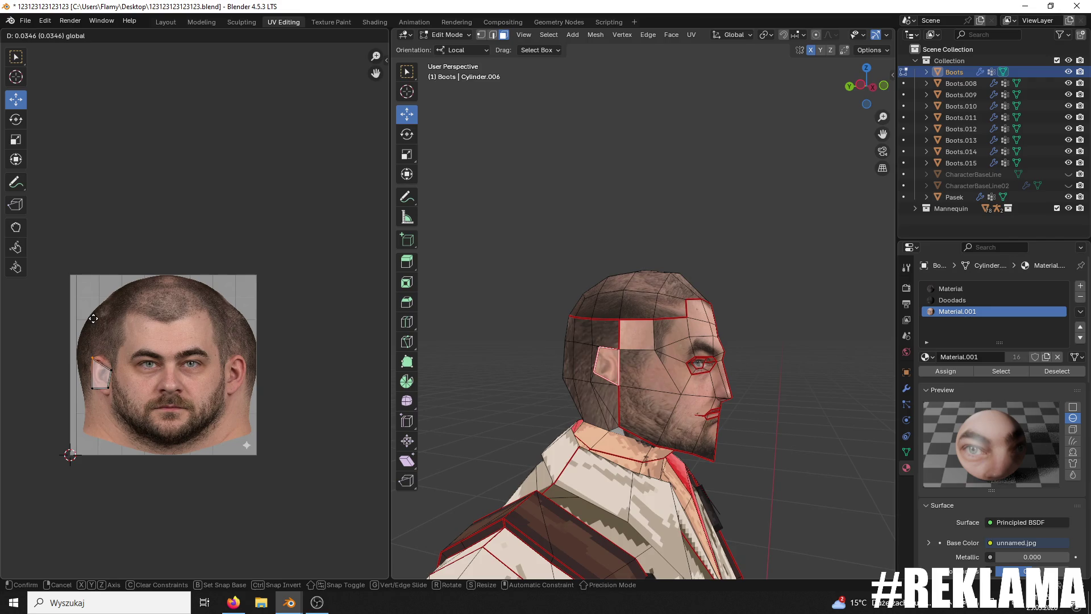
{"action": "left_click", "coordinate": [93, 318]}
{"action": "left_click_drag", "start_coordinate": [121, 376], "coordinate": [148, 397]}
Step: Place the ear UV island over the photo's ear and stretch it taller
{"action": "middle_click_drag", "start_coordinate": [665, 359], "coordinate": [511, 364]}
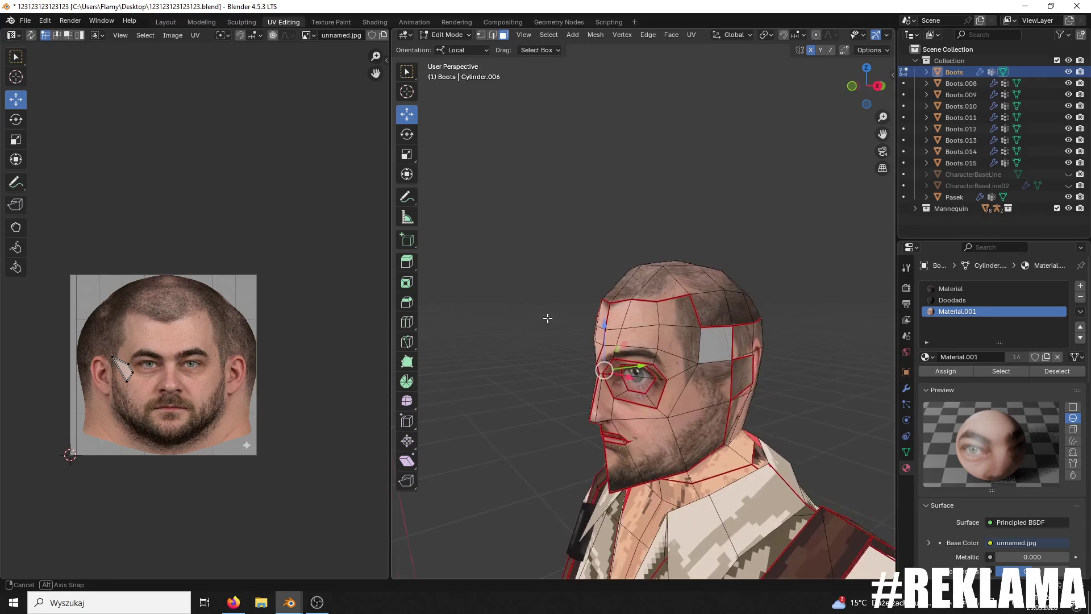
{"action": "scroll", "coordinate": [319, 354], "scroll_direction": "down", "scroll_amount": 2}
{"action": "scroll", "coordinate": [316, 347], "scroll_direction": "up", "scroll_amount": 1}
{"action": "left_click_drag", "start_coordinate": [328, 335], "coordinate": [276, 344]}
{"action": "left_click_drag", "start_coordinate": [229, 278], "coordinate": [233, 310]}
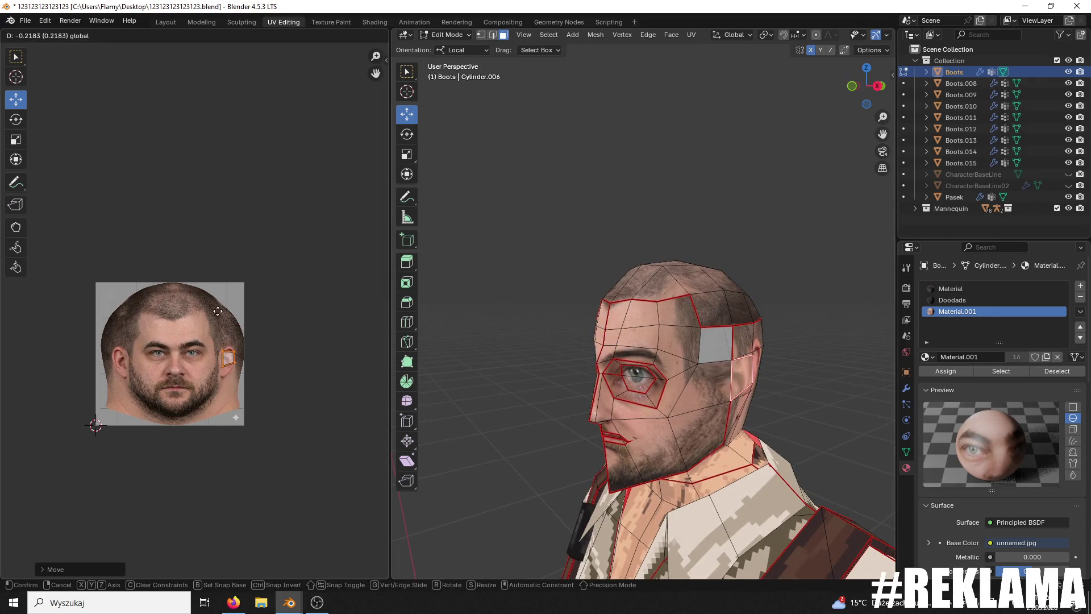
{"action": "scroll", "coordinate": [265, 341], "scroll_direction": "up", "scroll_amount": 3}
{"action": "key", "text": "s"}
{"action": "key", "text": "x"}
{"action": "left_click", "coordinate": [266, 307]}
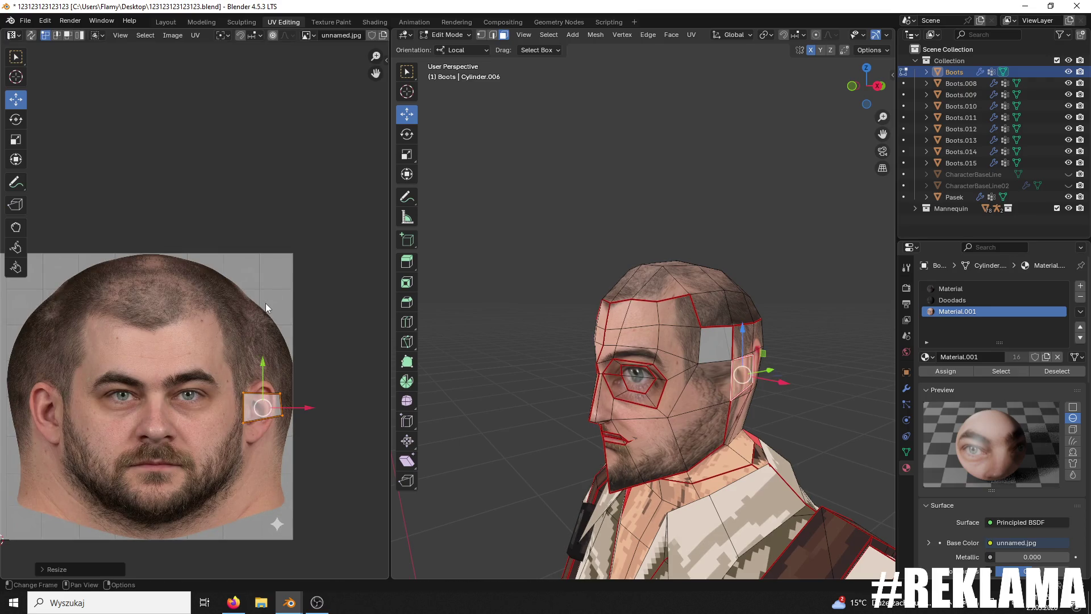
{"action": "key", "text": "ctrl+z"}
{"action": "key", "text": "s"}
{"action": "key", "text": "y"}
{"action": "left_click", "coordinate": [339, 271]}
{"action": "mouse_move", "coordinate": [676, 284]}
{"action": "middle_mouse_down"}
{"action": "mouse_move", "coordinate": [692, 287]}
{"action": "mouse_move", "coordinate": [676, 321]}
{"action": "middle_mouse_up"}
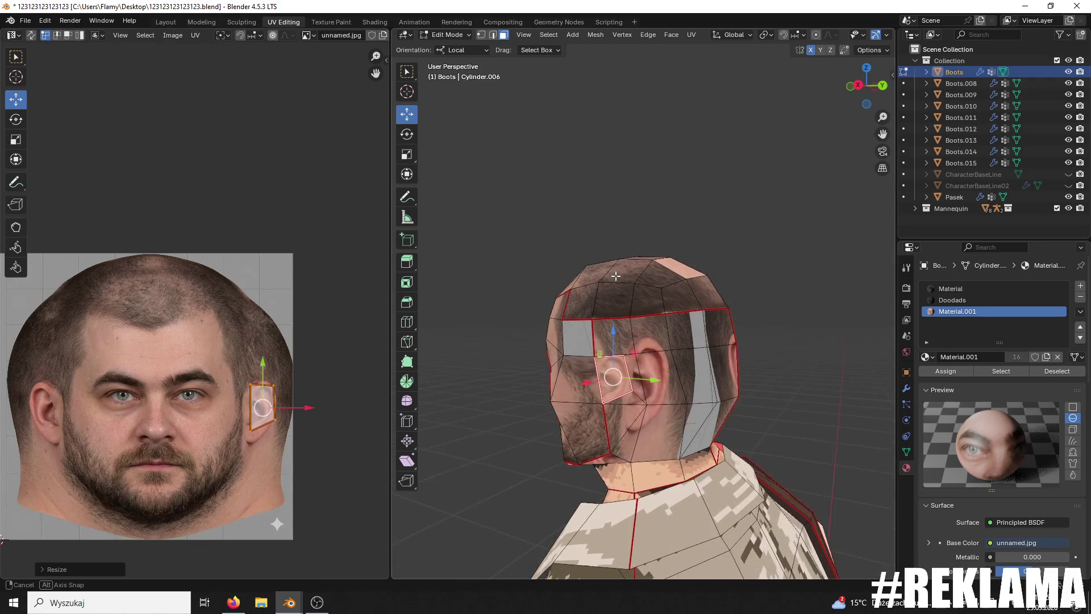
Step: Select the remaining side, ear-surround and back-of-neck faces
{"action": "left_click", "coordinate": [675, 322], "text": "shift"}
{"action": "left_click", "coordinate": [727, 322], "text": "ctrl"}
{"action": "left_click", "coordinate": [657, 326], "text": "shift"}
{"action": "left_click", "coordinate": [664, 359], "text": "shift"}
{"action": "left_click", "coordinate": [642, 423], "text": "shift"}
{"action": "left_click", "coordinate": [651, 376], "text": "shift"}
{"action": "middle_click_drag", "start_coordinate": [651, 377], "coordinate": [659, 363]}
{"action": "left_click", "coordinate": [658, 361], "text": "shift"}
{"action": "left_click", "coordinate": [625, 361], "text": "shift"}
{"action": "left_click", "coordinate": [625, 361], "text": "shift"}
{"action": "left_click", "coordinate": [642, 405], "text": "shift"}
{"action": "left_click", "coordinate": [622, 369], "text": "shift"}
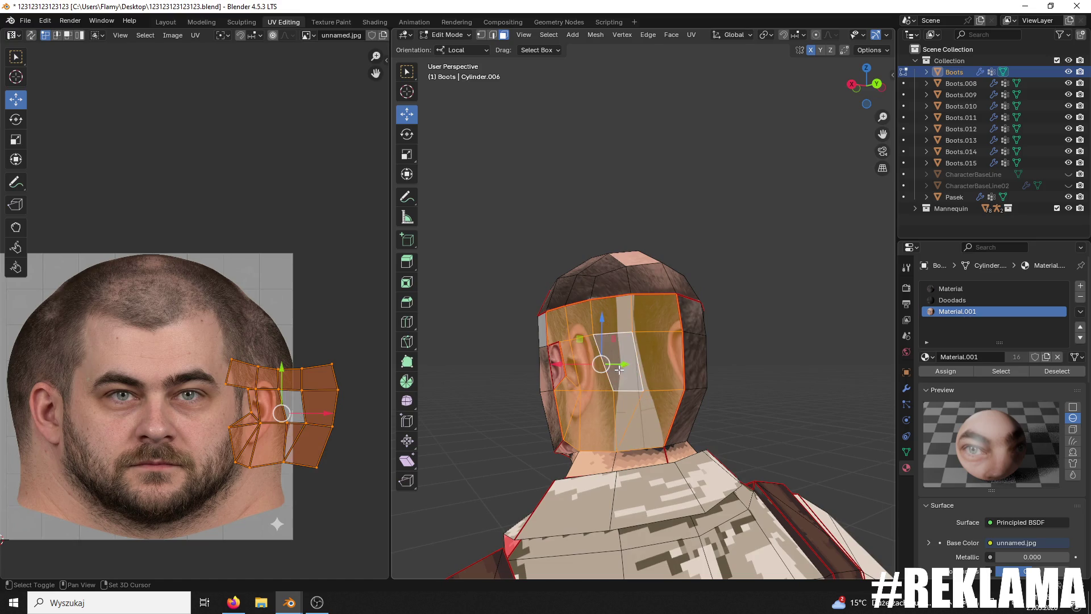
Step: Shrink the selected UVs into a small cluster beside the temple
{"action": "key", "text": "s"}
{"action": "left_click", "coordinate": [304, 412]}
{"action": "key", "text": "g"}
{"action": "left_click", "coordinate": [311, 347]}
Step: Select a temple face and resize its stray UVs onto the photo
{"action": "left_click", "coordinate": [591, 243]}
{"action": "mouse_move", "coordinate": [592, 244]}
{"action": "middle_mouse_down"}
{"action": "mouse_move", "coordinate": [453, 230]}
{"action": "mouse_move", "coordinate": [870, 227]}
{"action": "middle_mouse_up"}
{"action": "left_click", "coordinate": [636, 329]}
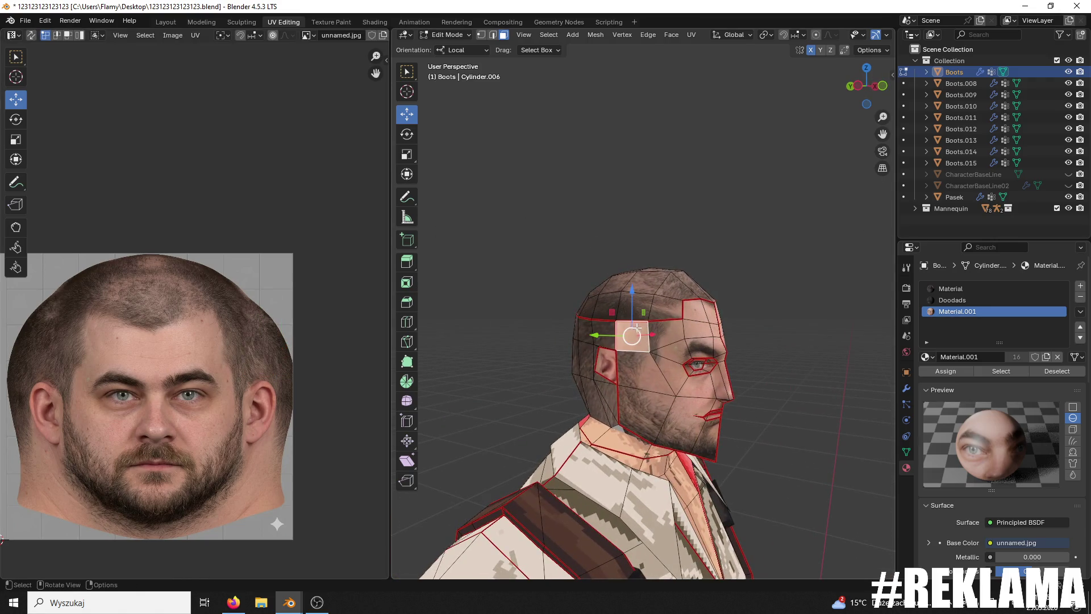
{"action": "middle_click_drag", "start_coordinate": [617, 346], "coordinate": [577, 294]}
{"action": "mouse_move", "coordinate": [183, 324]}
{"action": "middle_mouse_down"}
{"action": "mouse_move", "coordinate": [174, 323]}
{"action": "mouse_move", "coordinate": [263, 251]}
{"action": "middle_mouse_up"}
{"action": "scroll", "coordinate": [263, 261], "scroll_direction": "down", "scroll_amount": 7}
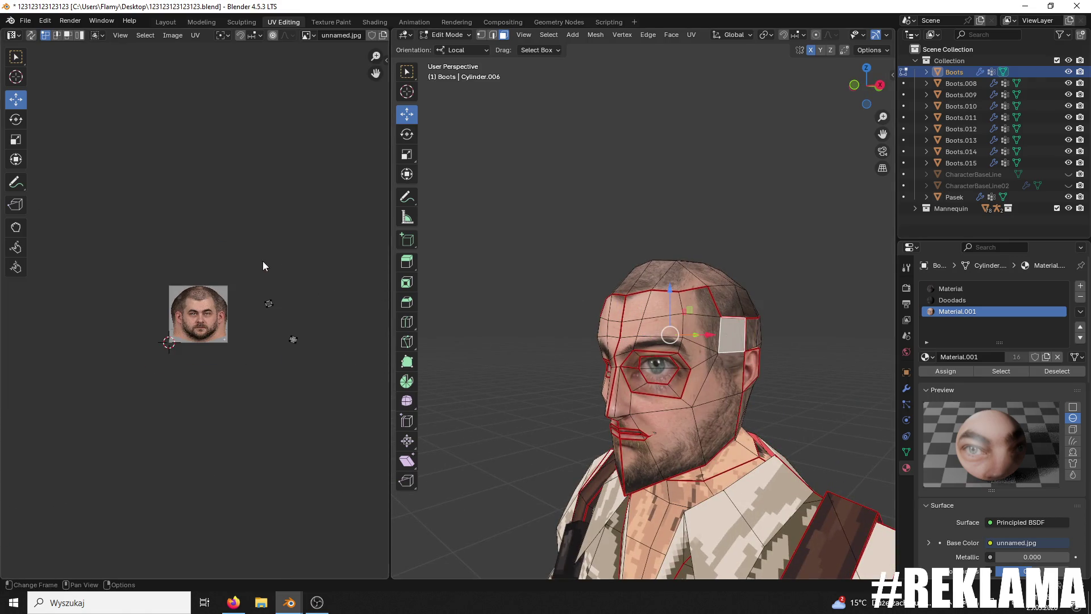
{"action": "left_click_drag", "start_coordinate": [348, 276], "coordinate": [199, 437]}
{"action": "scroll", "coordinate": [291, 360], "scroll_direction": "up", "scroll_amount": 3}
{"action": "key", "text": "s"}
{"action": "left_click", "coordinate": [285, 339]}
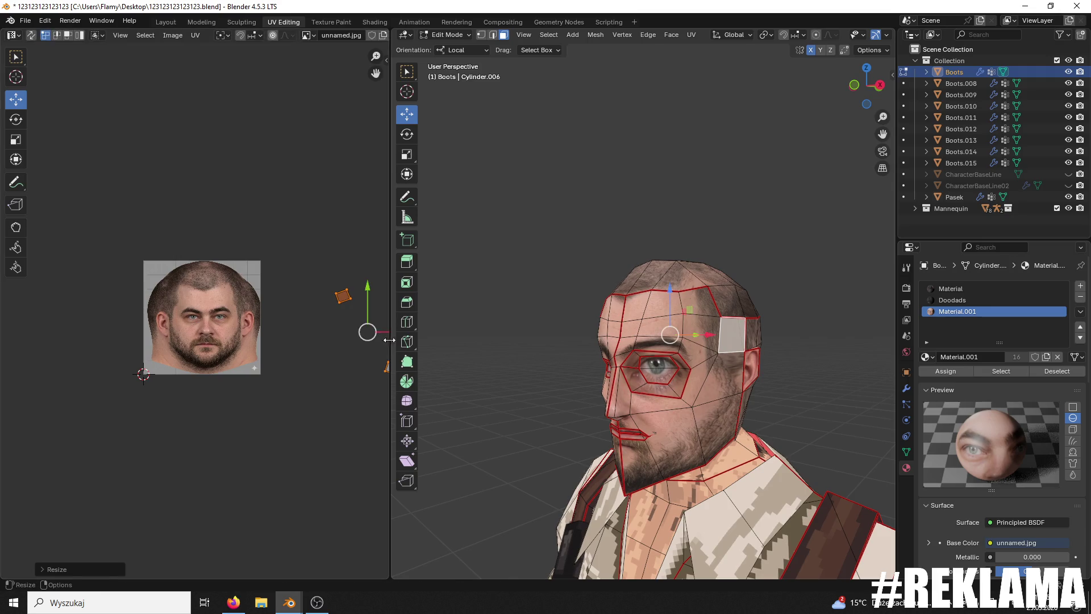
{"action": "scroll", "coordinate": [208, 330], "scroll_direction": "up", "scroll_amount": 2}
{"action": "key", "text": "g"}
{"action": "left_click", "coordinate": [250, 312]}
Step: Move the cheek UV face and a second UV face onto the photo's temple area
{"action": "scroll", "coordinate": [261, 324], "scroll_direction": "up", "scroll_amount": 3}
{"action": "left_click", "coordinate": [267, 369]}
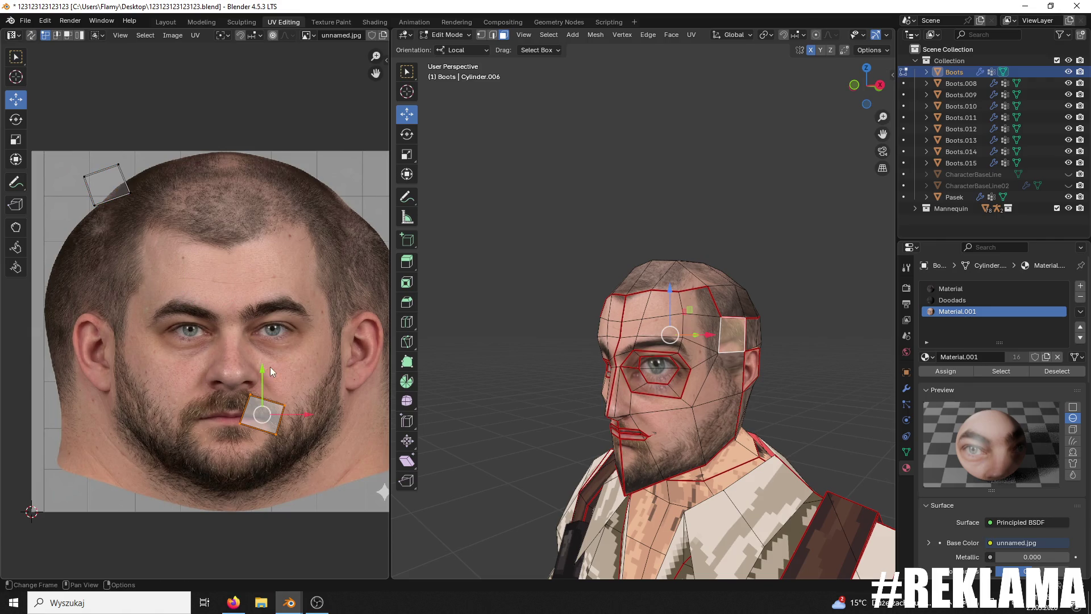
{"action": "key", "text": "g"}
{"action": "left_click", "coordinate": [312, 271]}
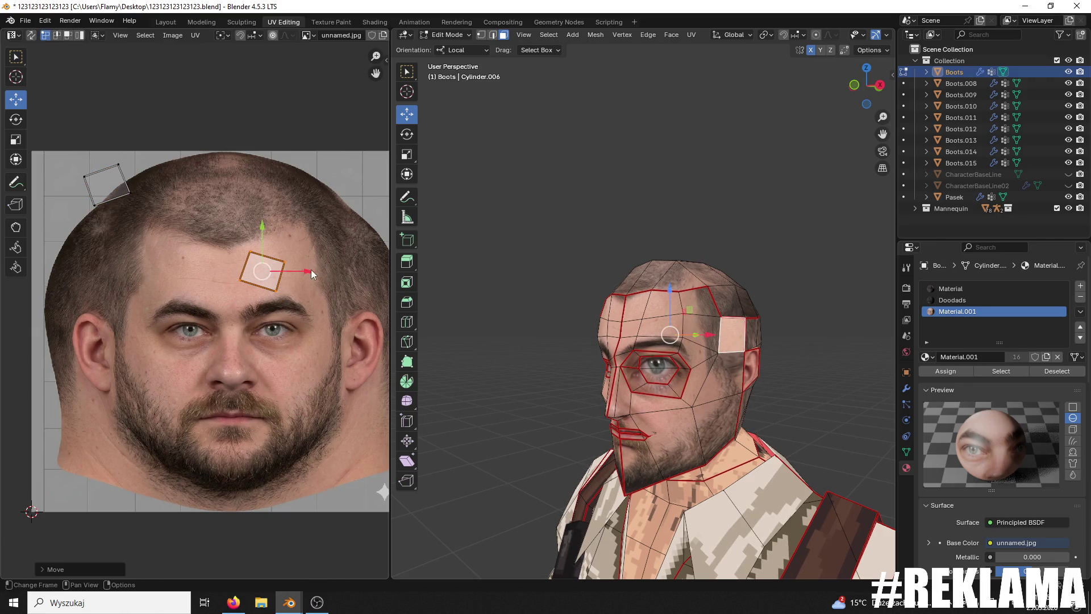
{"action": "key", "text": "g"}
{"action": "left_click", "coordinate": [2, 237]}
{"action": "left_click", "coordinate": [107, 184]}
{"action": "key", "text": "g"}
{"action": "left_click", "coordinate": [226, 239]}
{"action": "left_click", "coordinate": [663, 225]}
{"action": "middle_click_drag", "start_coordinate": [663, 225], "coordinate": [766, 216]}
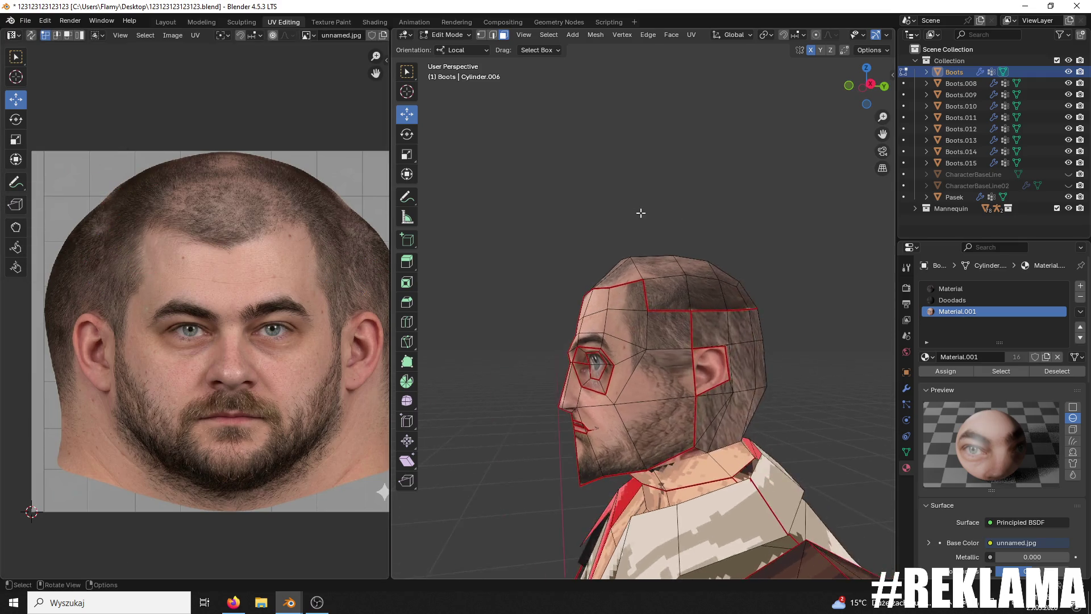
{"action": "left_click", "coordinate": [448, 35]}
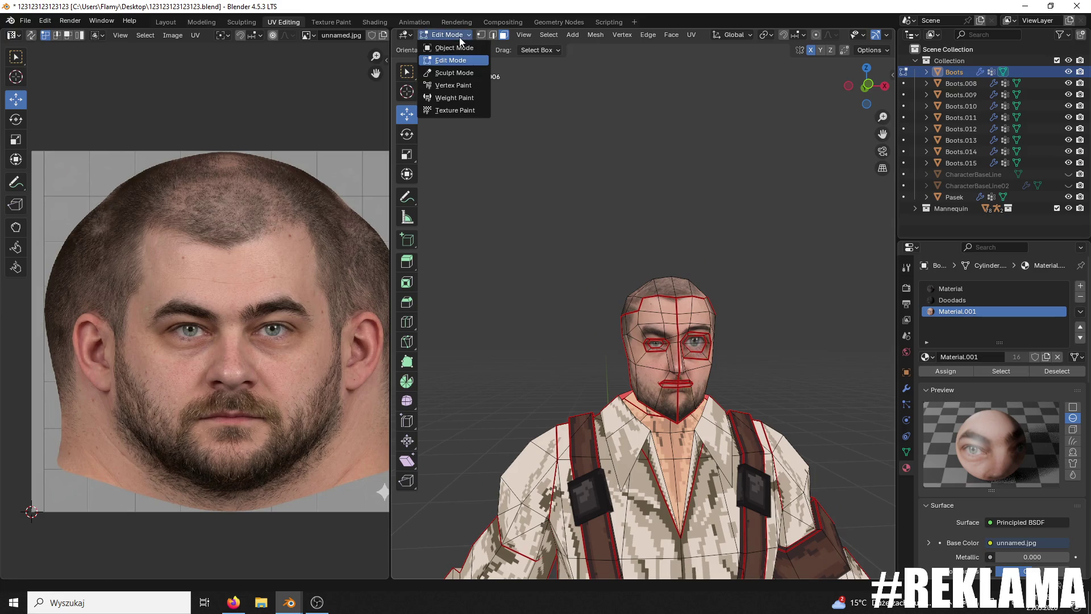
Step: Return to Object Mode and select the Boots character
{"action": "left_click", "coordinate": [458, 47]}
{"action": "scroll", "coordinate": [642, 250], "scroll_direction": "down", "scroll_amount": 3}
{"action": "left_click", "coordinate": [657, 356]}
{"action": "scroll", "coordinate": [657, 356], "scroll_direction": "up", "scroll_amount": 3}
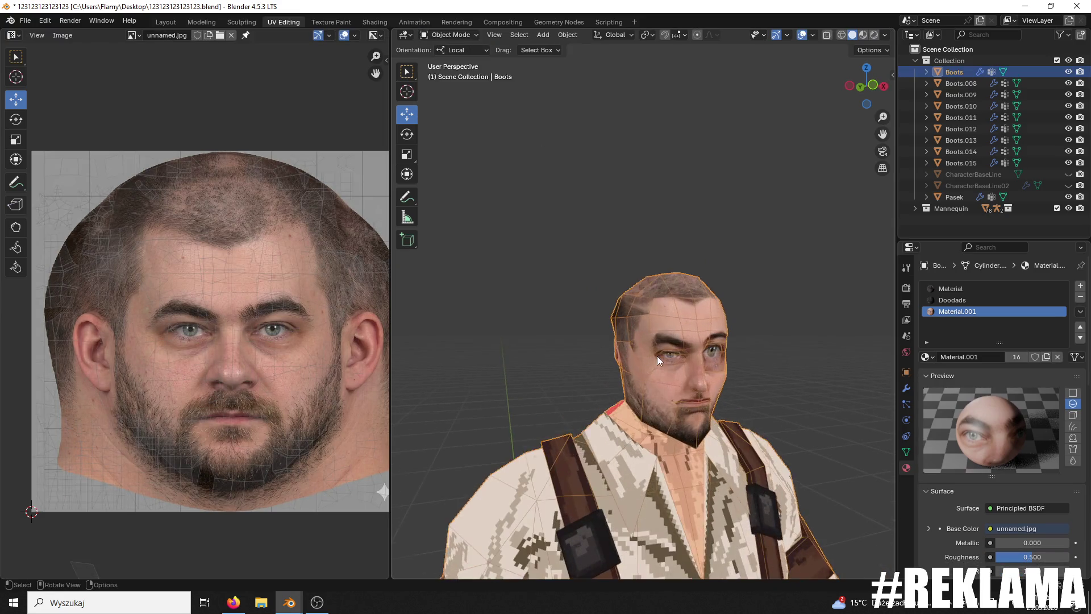
Step: Export the model as Davido.fbx to the desktop, then open the Game123 project
{"action": "left_click", "coordinate": [24, 21]}
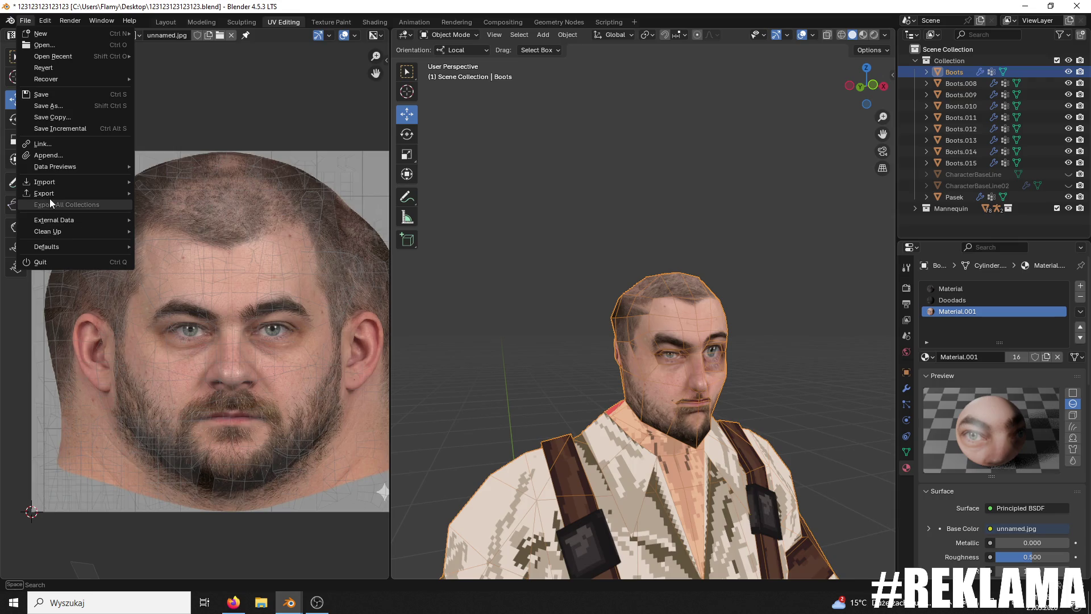
{"action": "mouse_move", "coordinate": [44, 194]}
{"action": "left_click", "coordinate": [168, 295]}
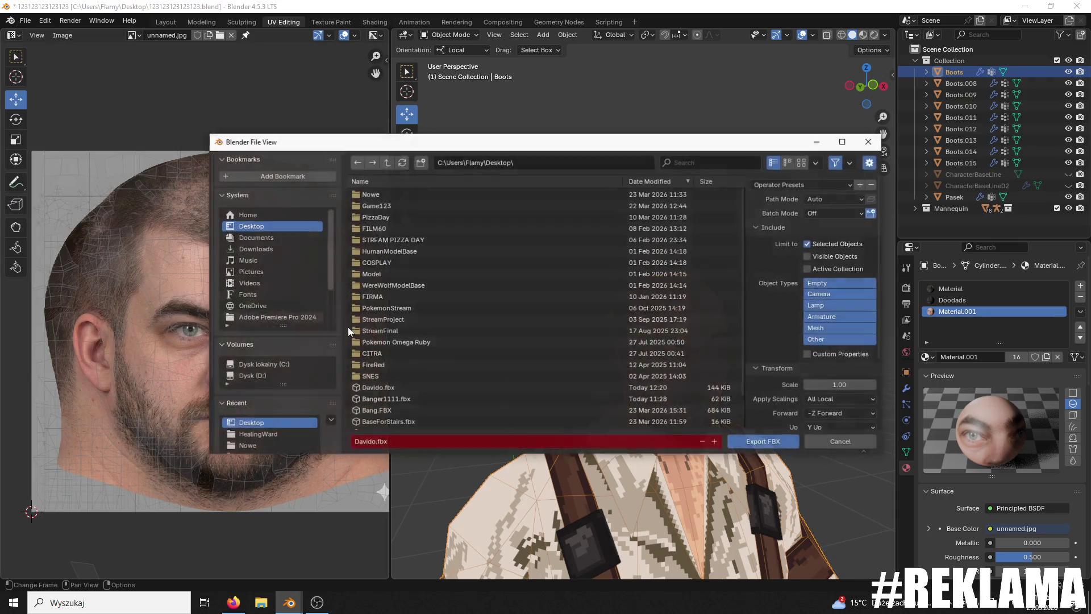
{"action": "left_click", "coordinate": [763, 441]}
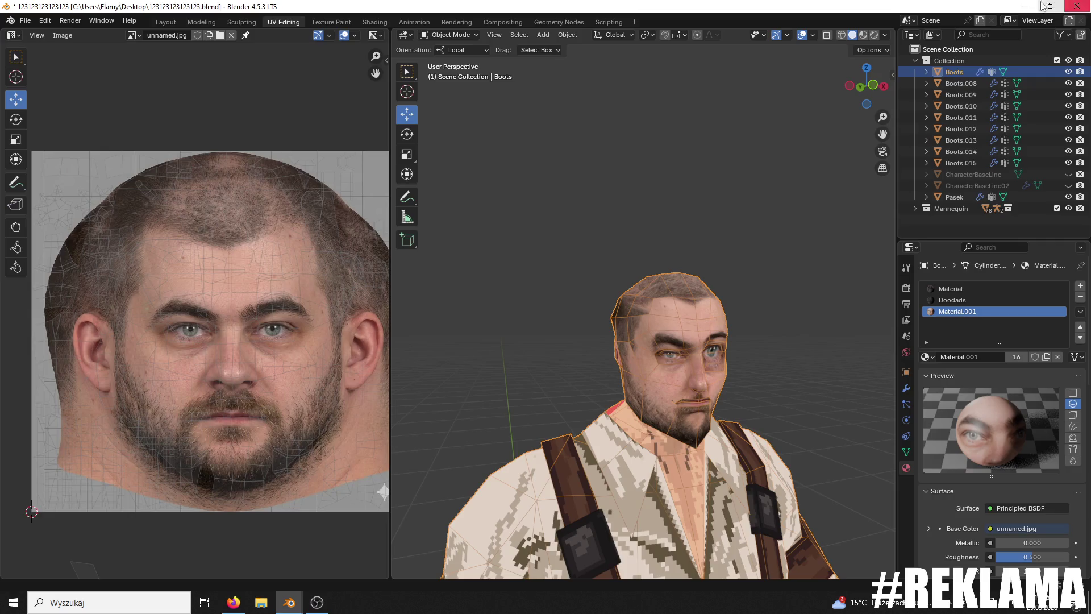
{"action": "key", "text": "super+d"}
{"action": "double_click", "coordinate": [1034, 488]}
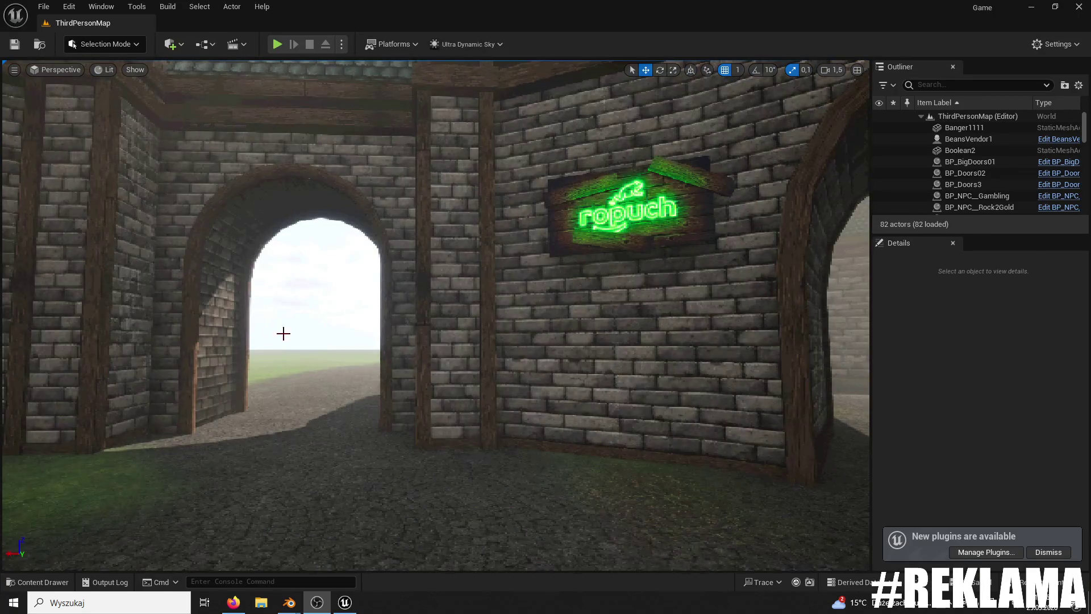
Step: Zip the whole project to the desktop (Pulpit) under the name Backup2026
{"action": "right_click_drag", "start_coordinate": [276, 332], "coordinate": [110, 67]}
{"action": "left_click", "coordinate": [41, 7]}
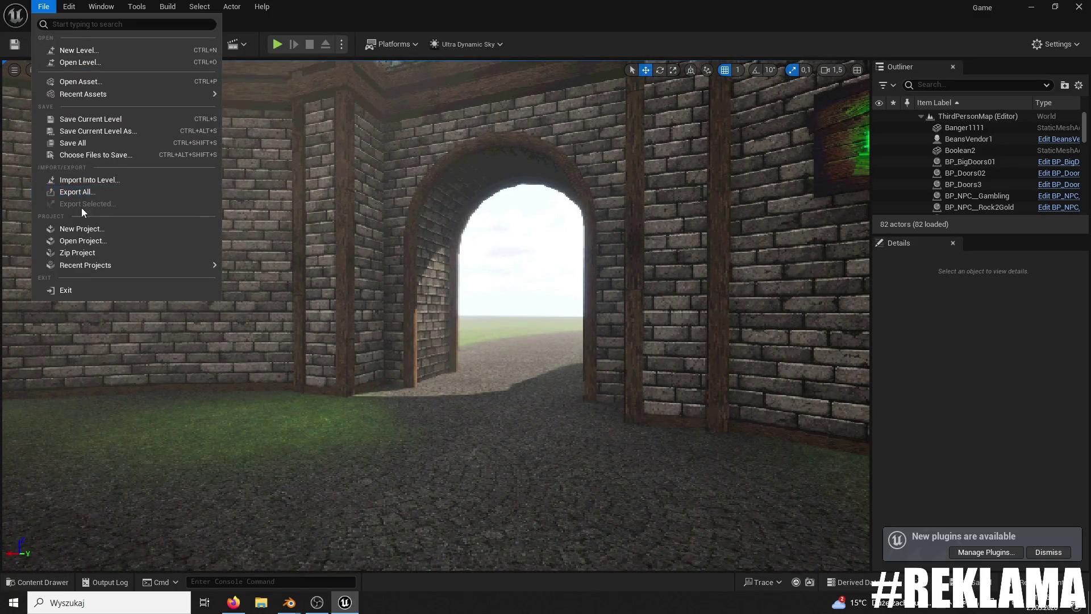
{"action": "left_click", "coordinate": [80, 248]}
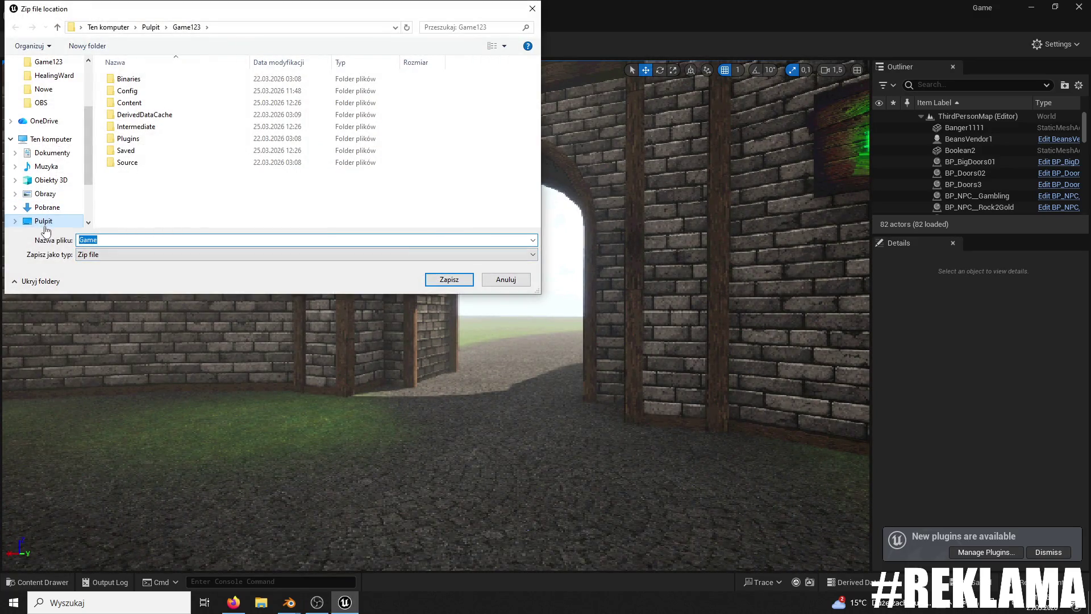
{"action": "left_click", "coordinate": [43, 221]}
{"action": "left_click", "coordinate": [148, 240]}
{"action": "type", "text": "Da"}
{"action": "key", "text": "BackSpace"}
{"action": "key", "text": "BackSpace"}
{"action": "type", "text": "Backyu"}
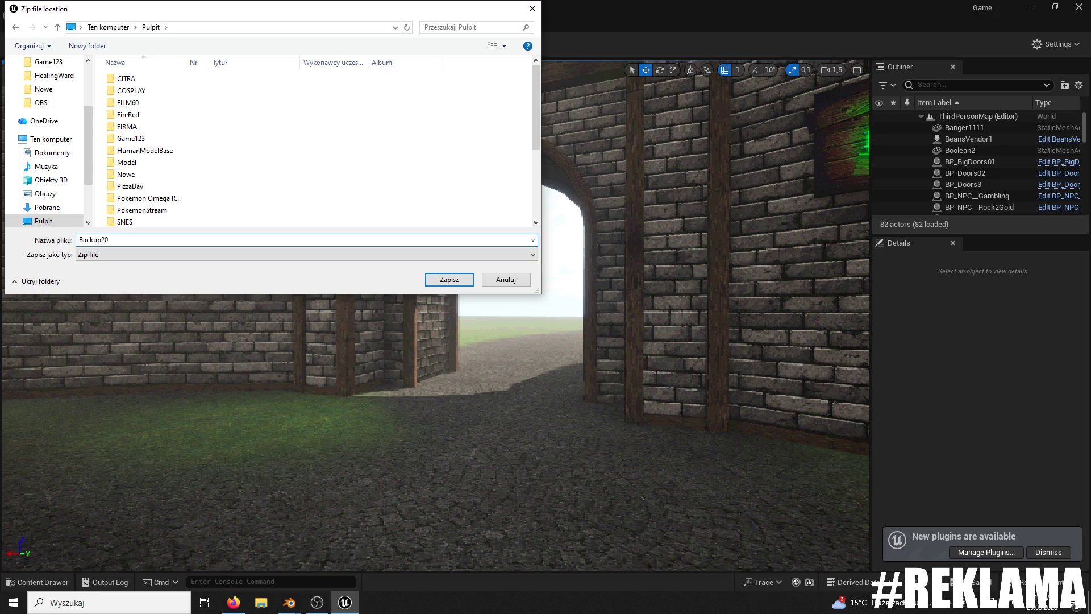
{"action": "key", "text": "Return"}
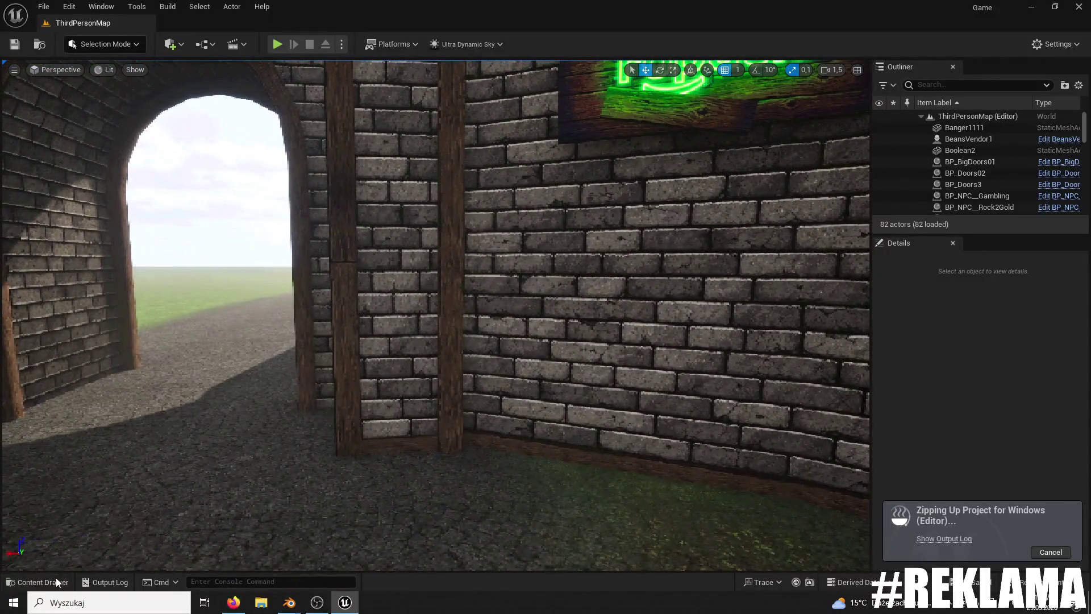
{"action": "left_click", "coordinate": [57, 582]}
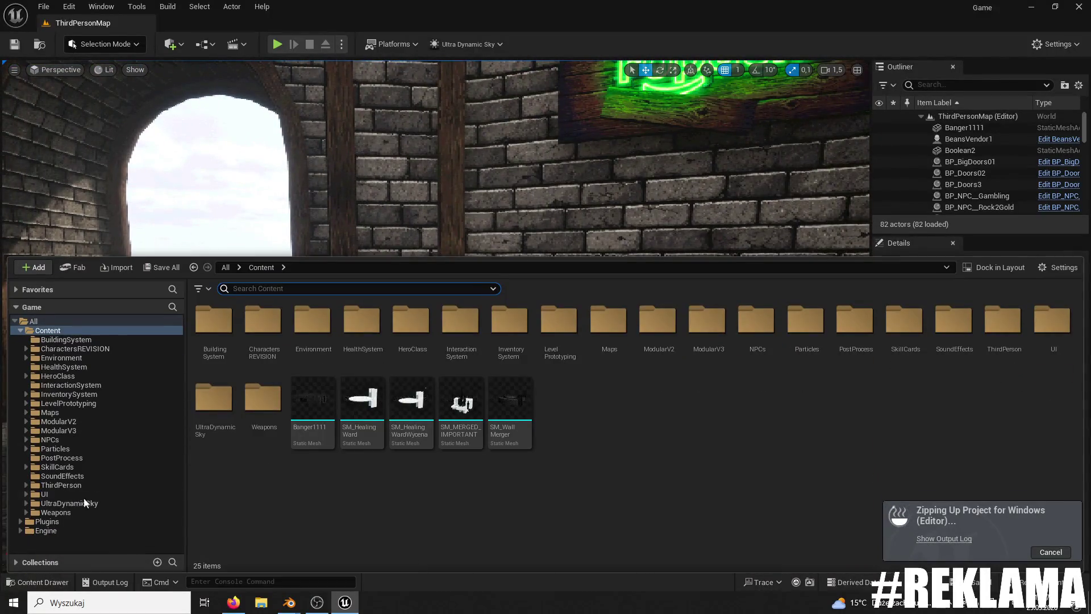
Step: Open the NPCs content folder and restore the editor window to reveal the desktop
{"action": "left_click", "coordinate": [64, 439]}
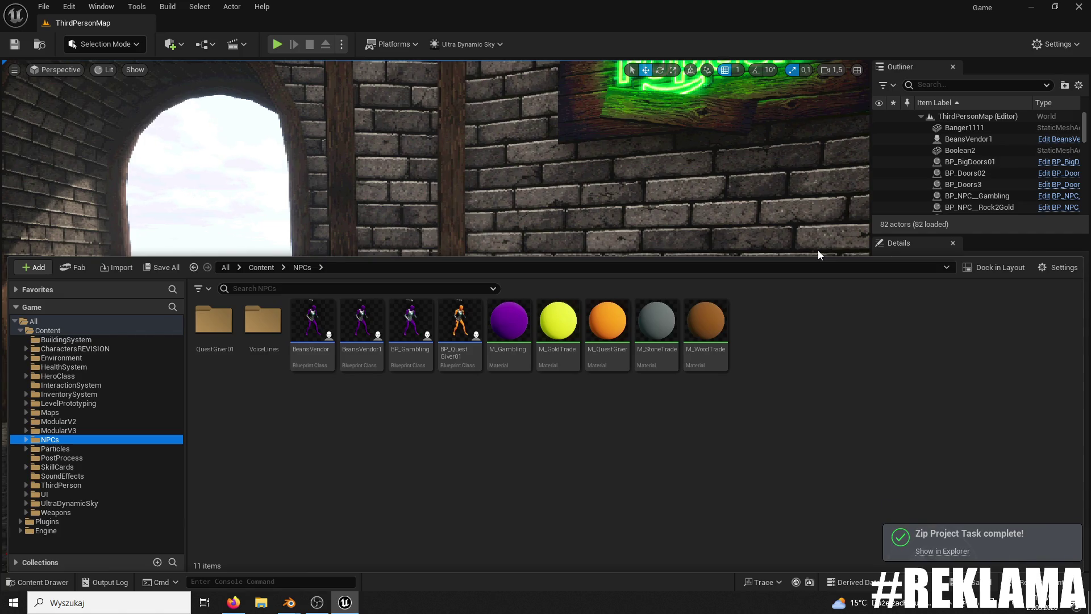
{"action": "double_click", "coordinate": [439, 18]}
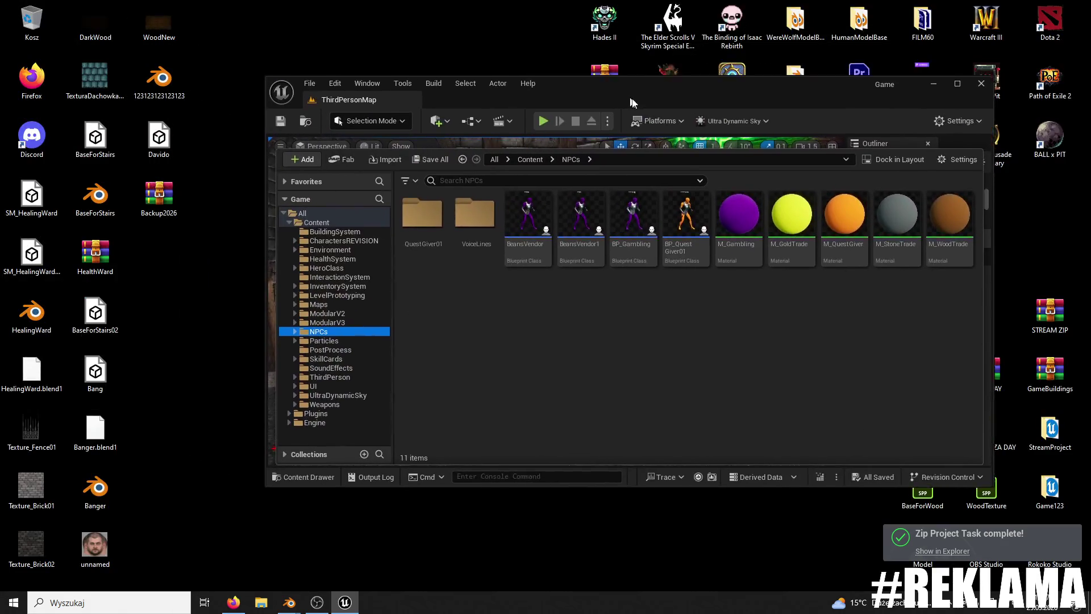
Step: Import Davido.fbx into the NPCs folder and rotate Davido to face the camera
{"action": "left_click_drag", "start_coordinate": [655, 301], "coordinate": [660, 303]}
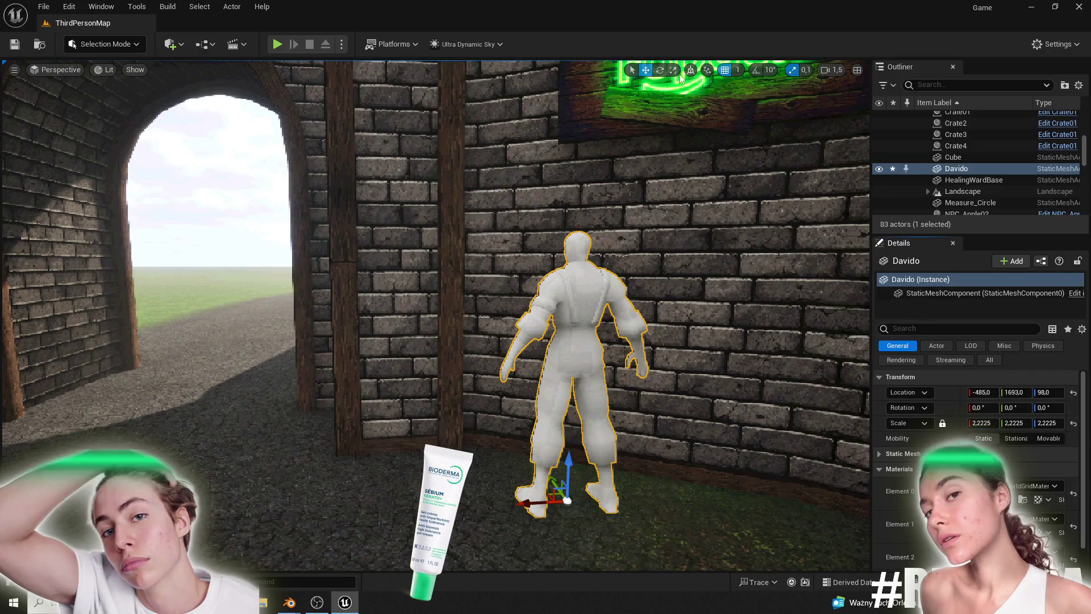
{"action": "key", "text": "e"}
{"action": "left_click_drag", "start_coordinate": [523, 531], "coordinate": [554, 537]}
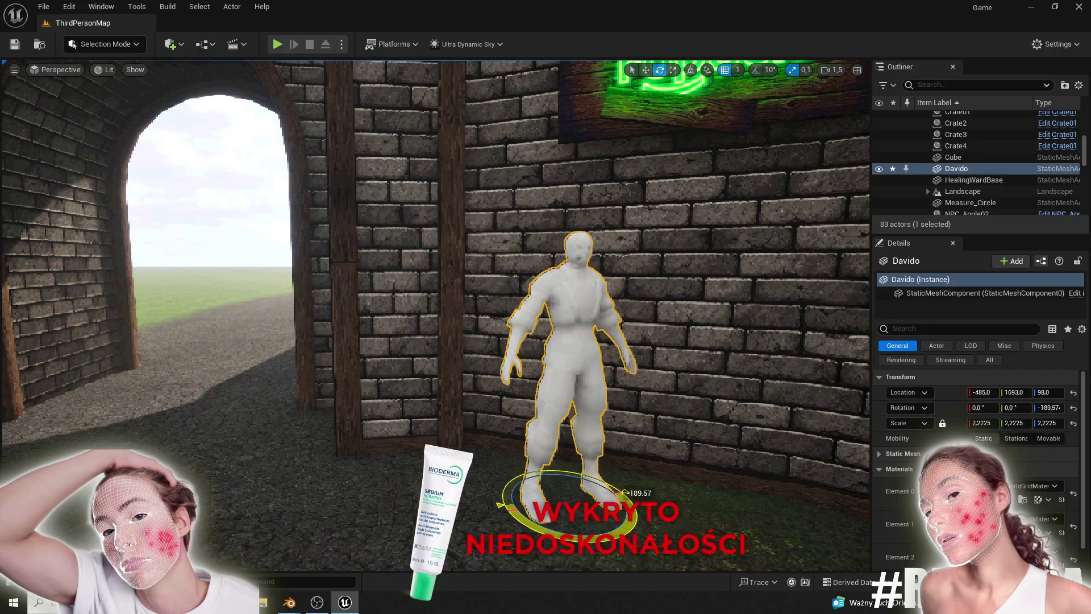
Step: Delete the BaseTexture asset from the content browser
{"action": "key", "text": "ctrl+space"}
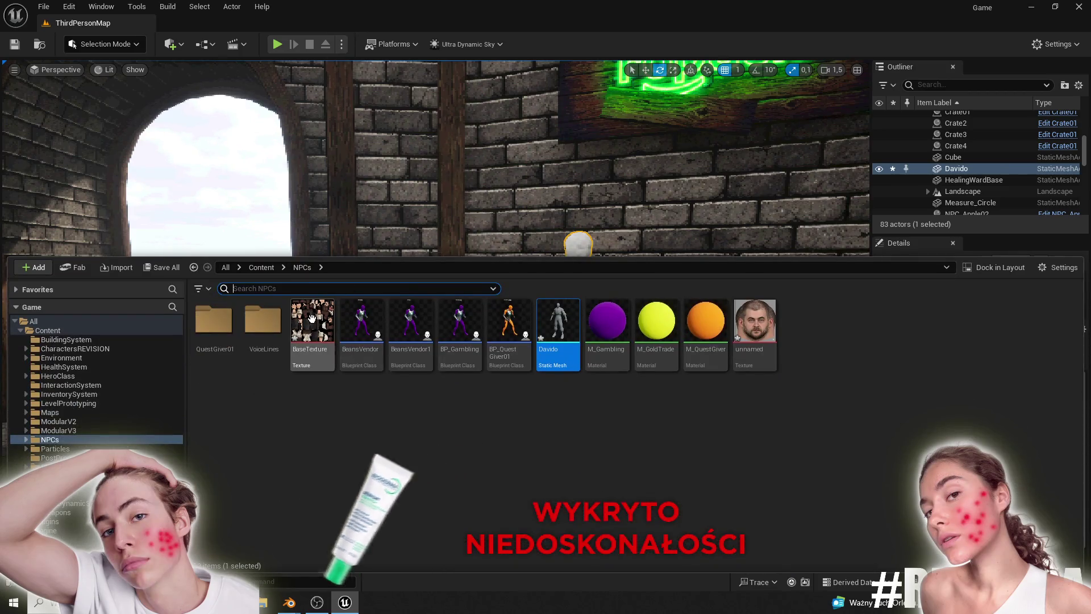
{"action": "left_click", "coordinate": [309, 324]}
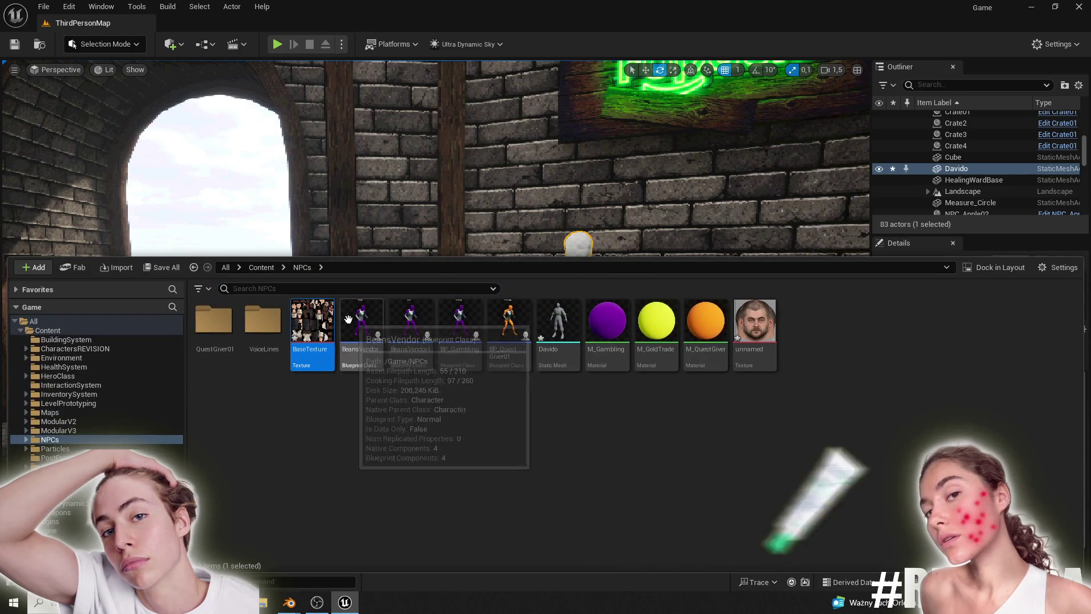
{"action": "key", "text": "Delete"}
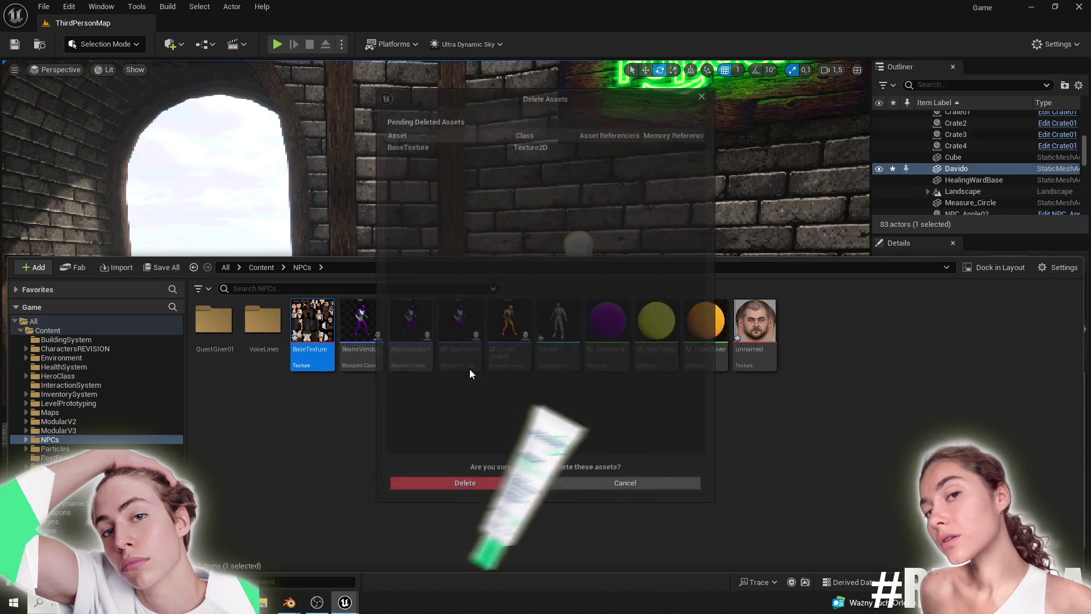
{"action": "left_click", "coordinate": [469, 486]}
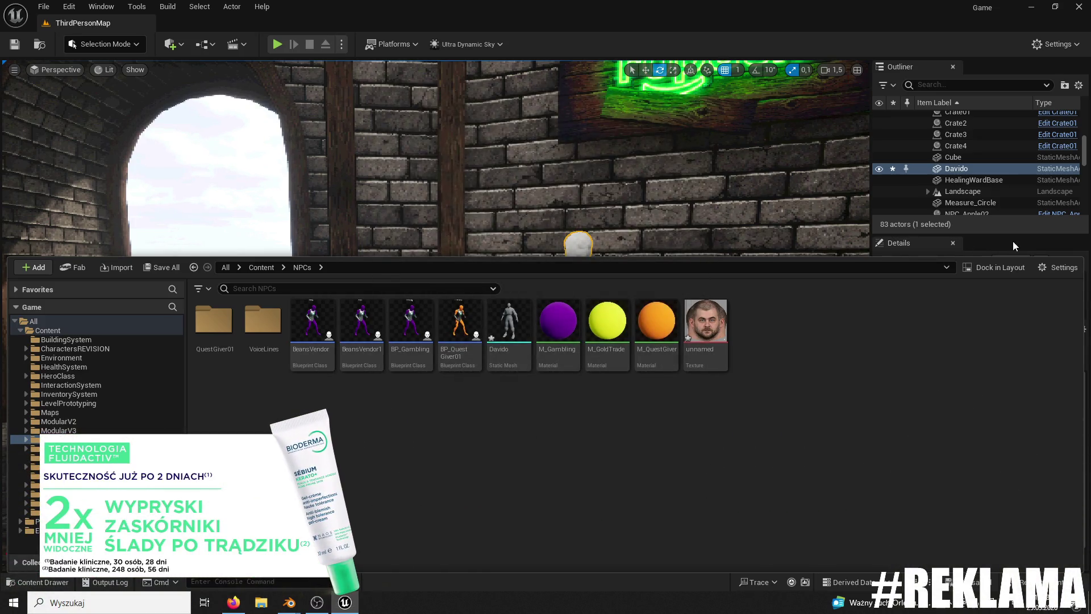
Step: Apply the M_Base material to Davido's Element 0 slot and frame Davido in view
{"action": "key", "text": "ctrl+space"}
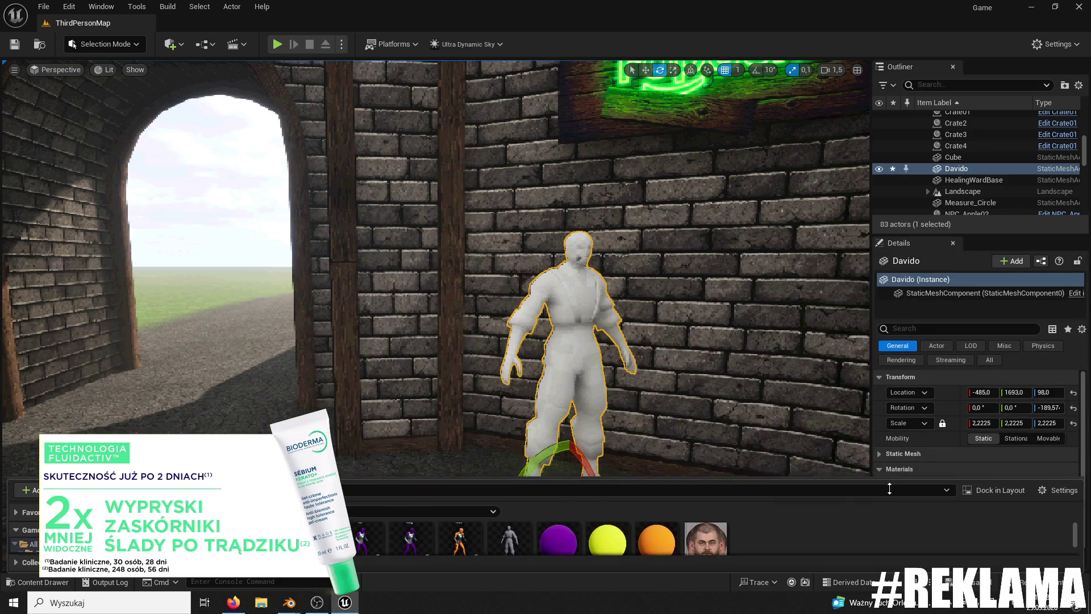
{"action": "scroll", "coordinate": [983, 473], "scroll_direction": "down", "scroll_amount": 2}
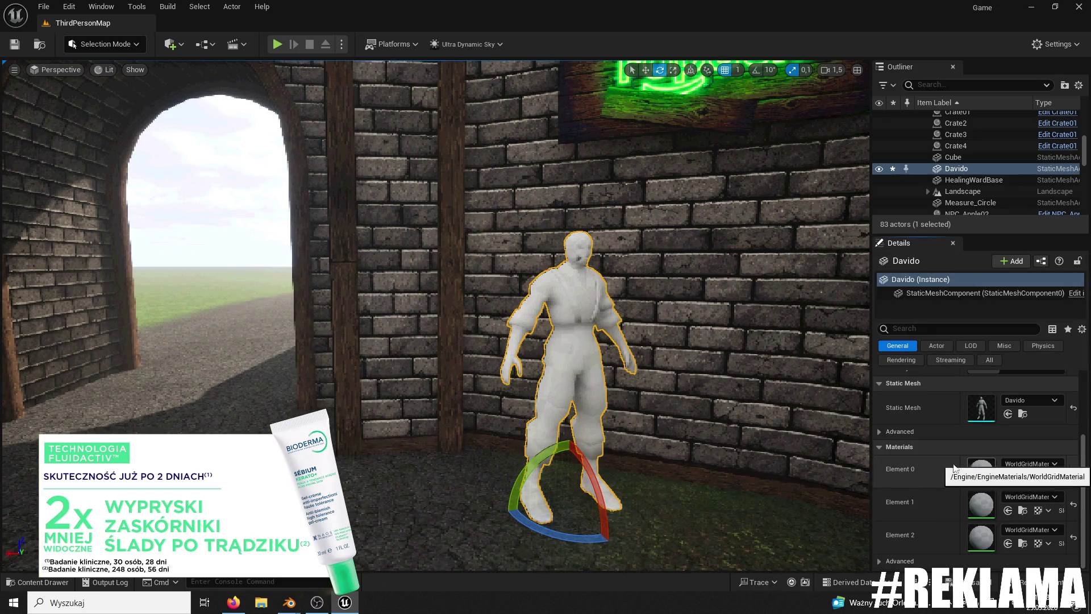
{"action": "left_click", "coordinate": [37, 581]}
{"action": "type", "text": "base"}
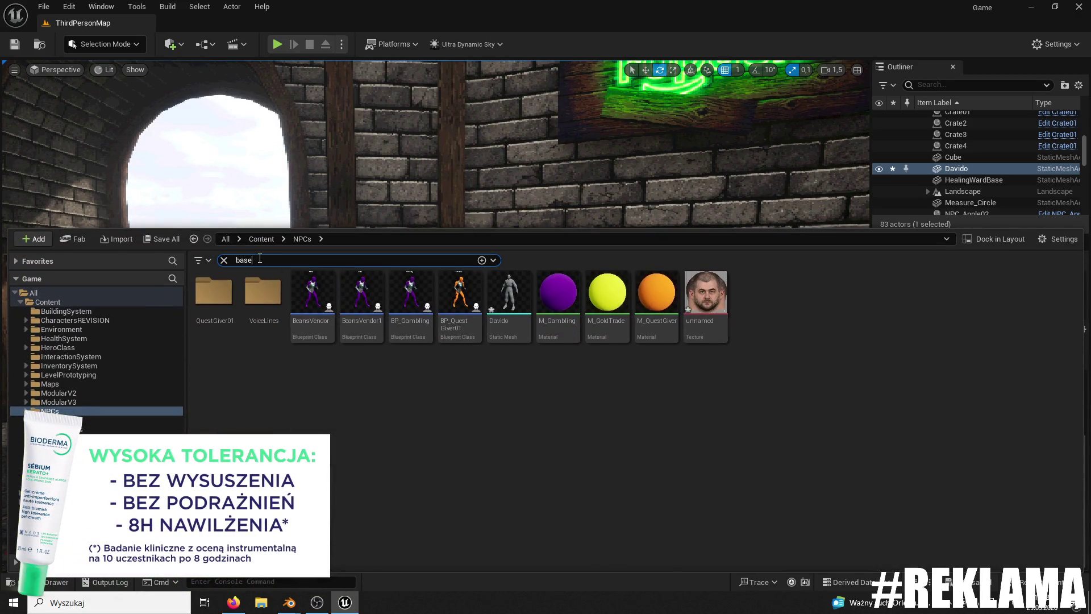
{"action": "left_click", "coordinate": [48, 301]}
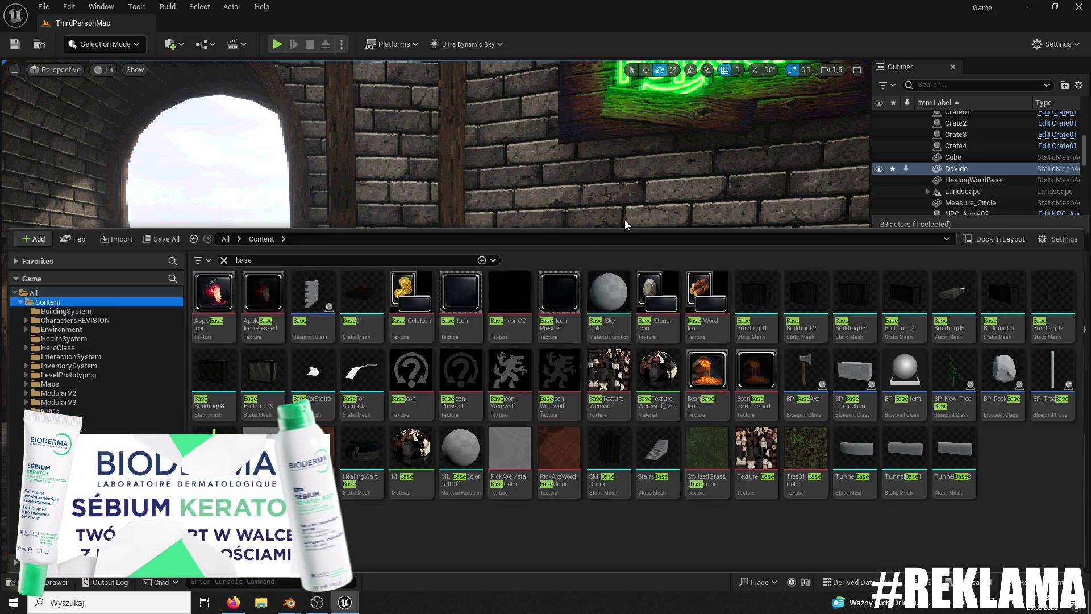
{"action": "left_click", "coordinate": [411, 455]}
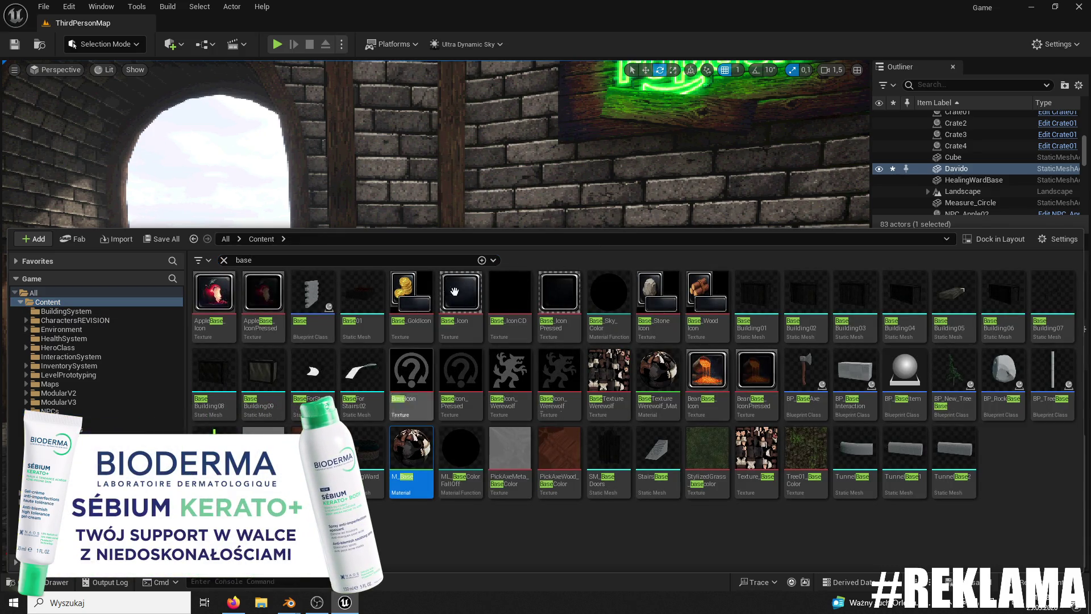
{"action": "left_click_drag", "start_coordinate": [834, 244], "coordinate": [833, 400]}
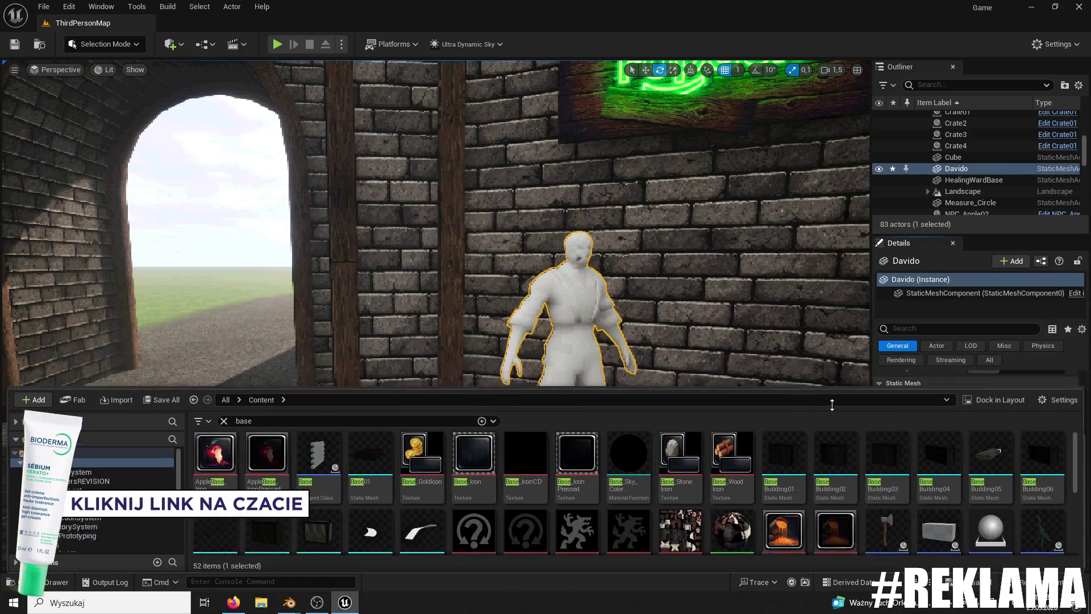
{"action": "left_click", "coordinate": [1009, 483]}
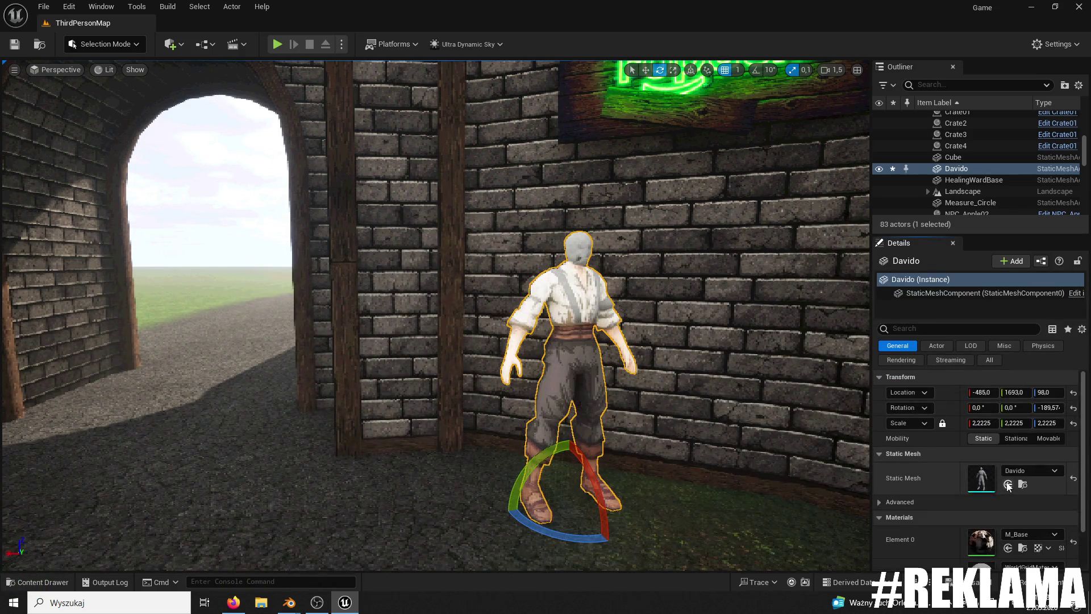
{"action": "key", "text": "f"}
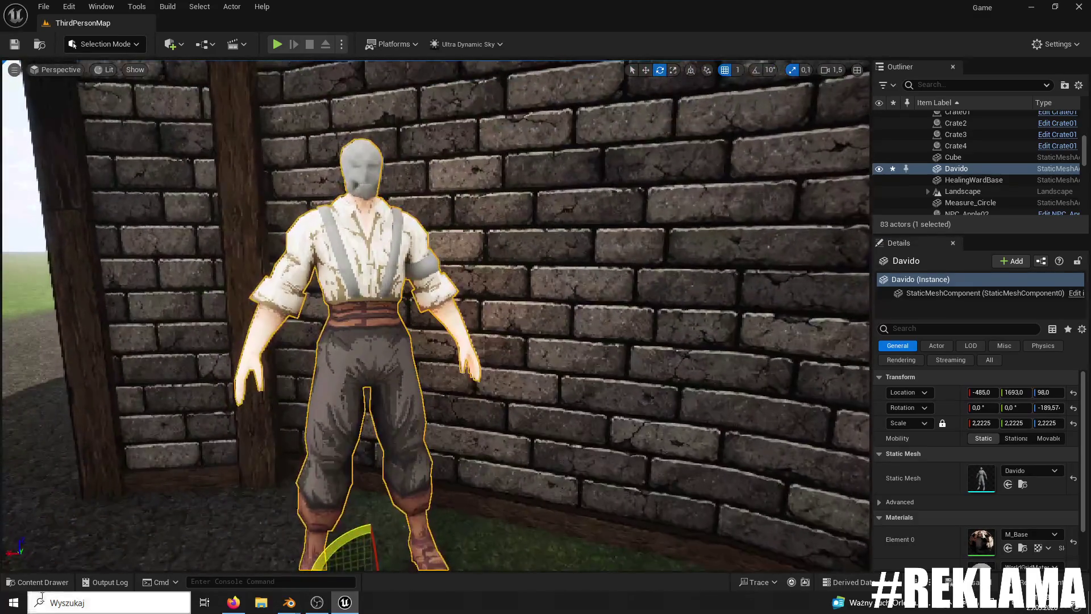
{"action": "left_click", "coordinate": [40, 582]}
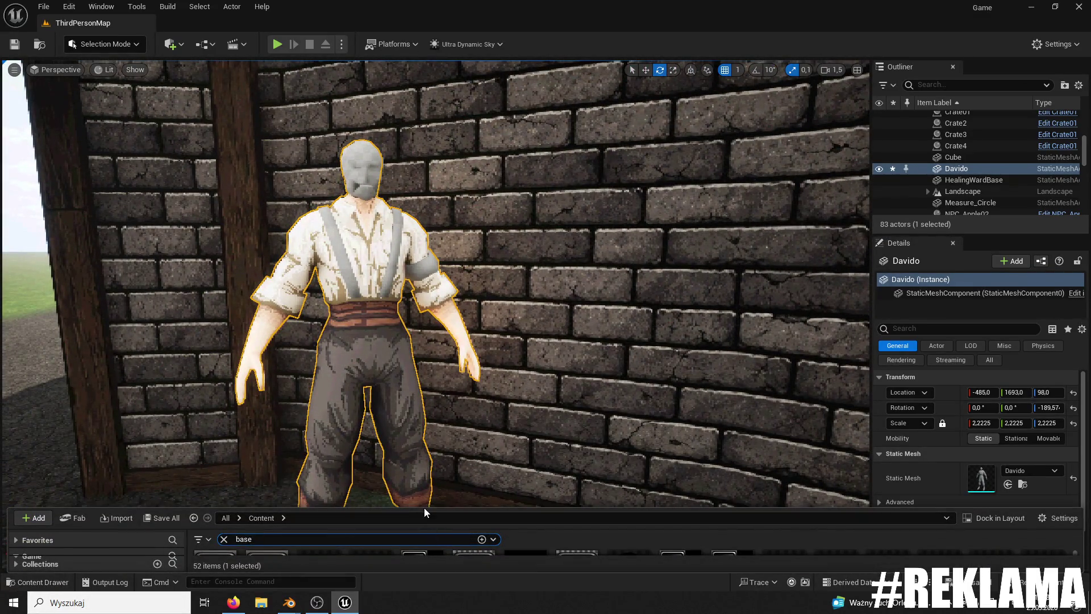
Step: Locate the M_Doodads material by browsing to M_Base's folder in the content browser
{"action": "left_click", "coordinate": [432, 441]}
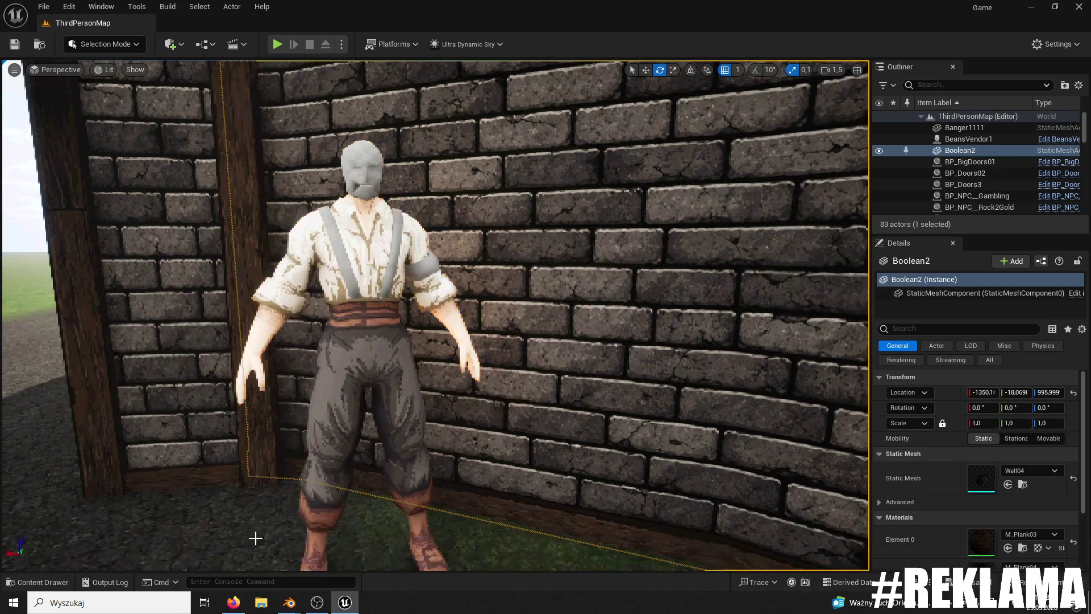
{"action": "left_click", "coordinate": [63, 586]}
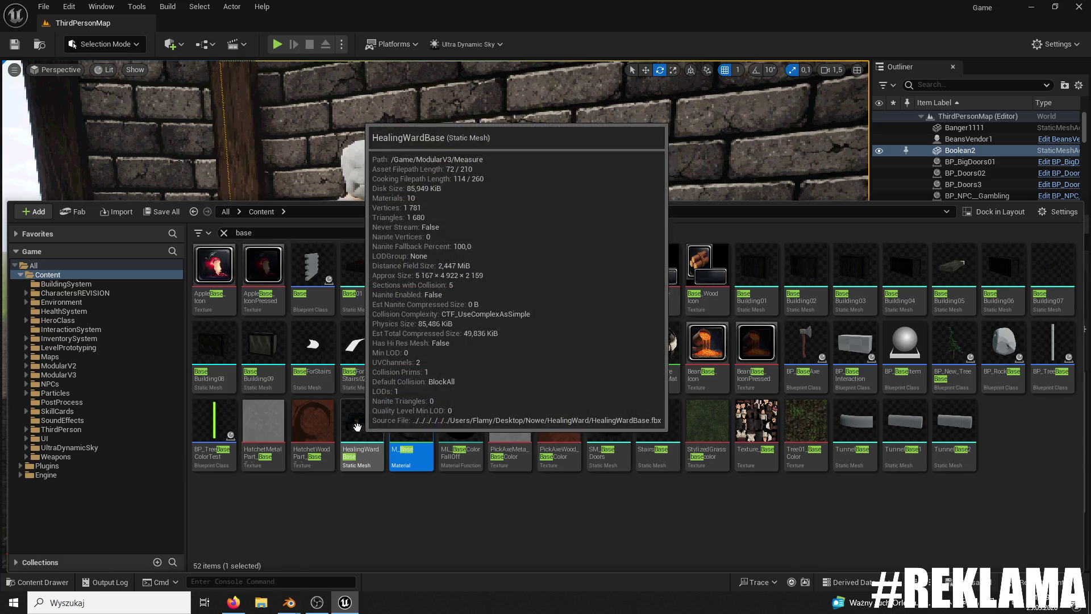
{"action": "right_click", "coordinate": [412, 439]}
{"action": "mouse_move", "coordinate": [479, 257]}
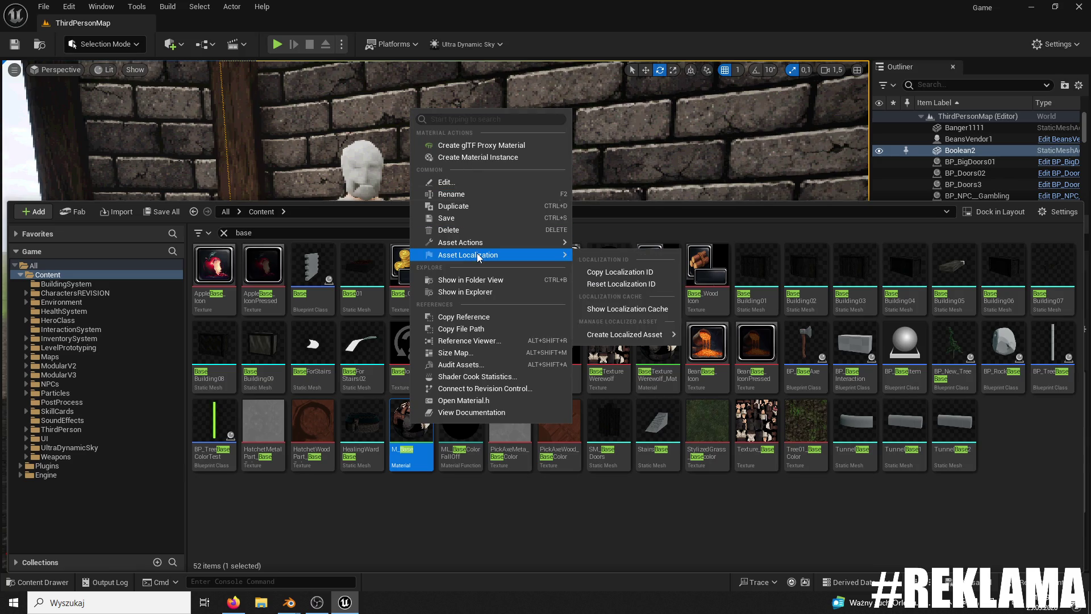
{"action": "left_click", "coordinate": [493, 283]}
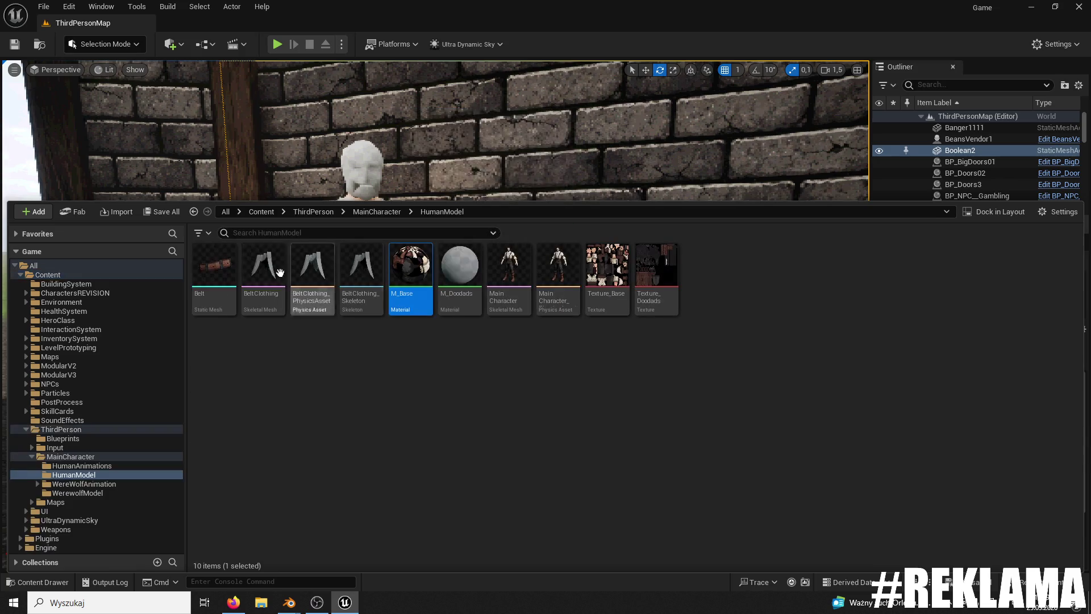
{"action": "left_click", "coordinate": [467, 261]}
Step: Set Davido's Materials Element 1 to M_Doodads, then show the NPCs folder's assets
{"action": "left_click", "coordinate": [362, 171]}
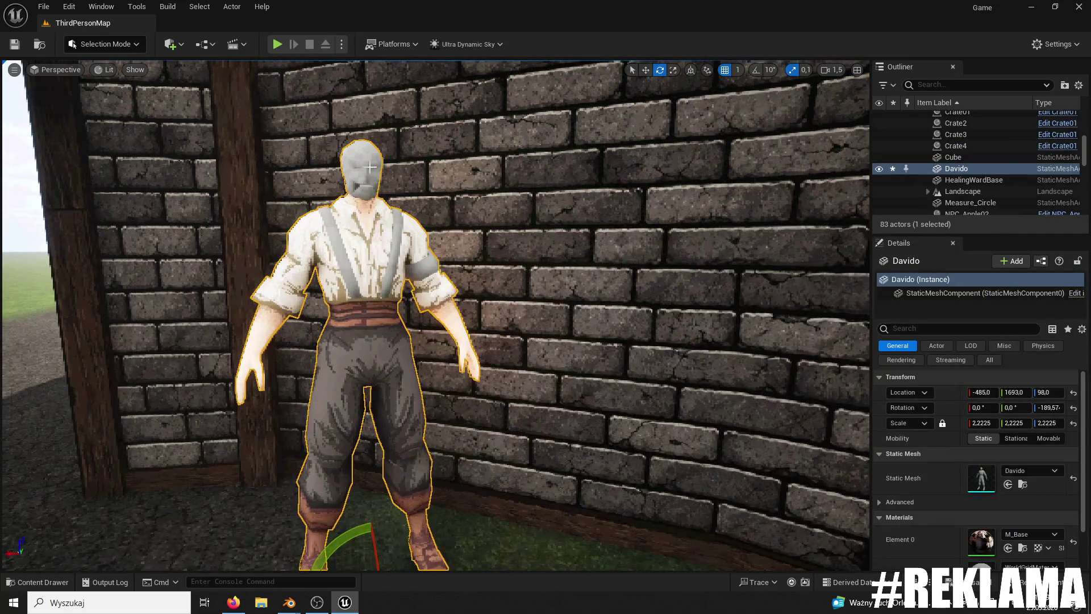
{"action": "scroll", "coordinate": [998, 495], "scroll_direction": "down", "scroll_amount": 3}
{"action": "left_click", "coordinate": [1007, 510]}
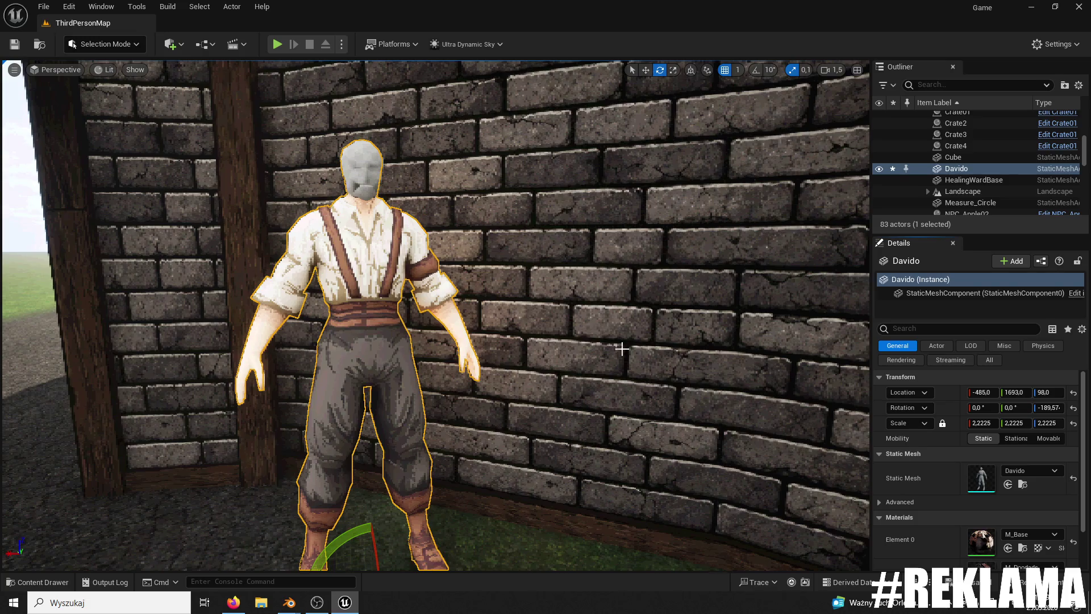
{"action": "left_click", "coordinate": [44, 583]}
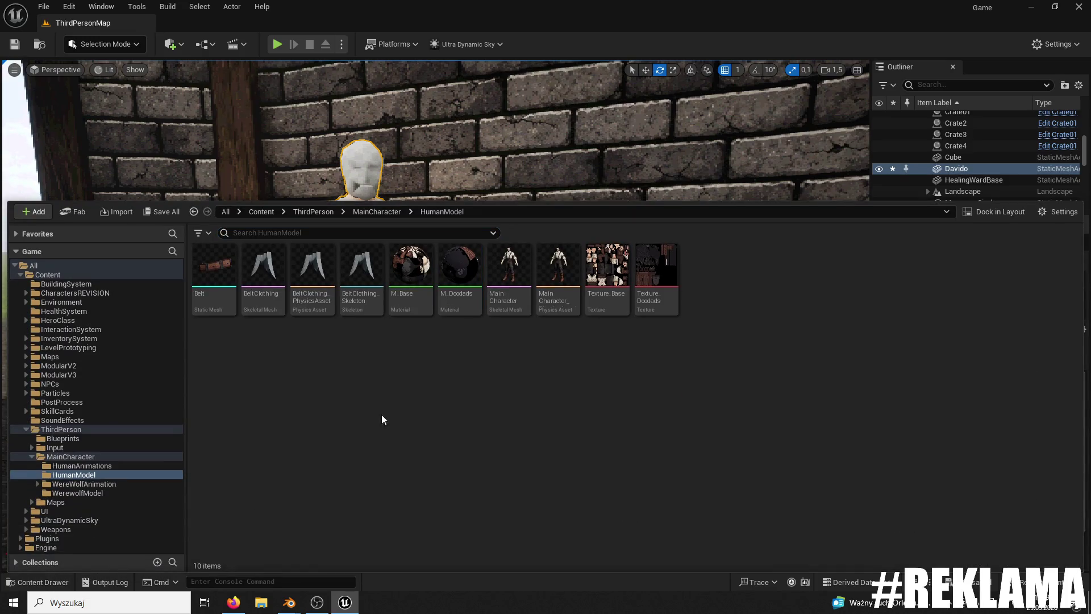
{"action": "left_click", "coordinate": [67, 384]}
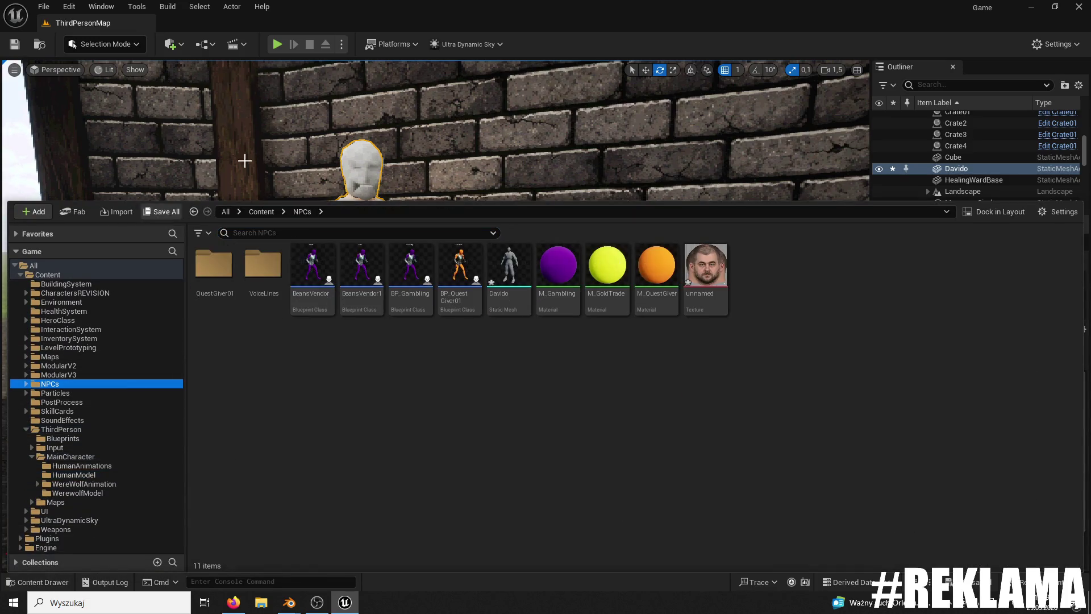
Step: Import the face photo from the desktop into the NPCs folder and create a material from it
{"action": "mouse_move", "coordinate": [704, 7]}
{"action": "left_mouse_down"}
{"action": "mouse_move", "coordinate": [704, 223]}
{"action": "mouse_move", "coordinate": [700, 212]}
{"action": "left_mouse_up"}
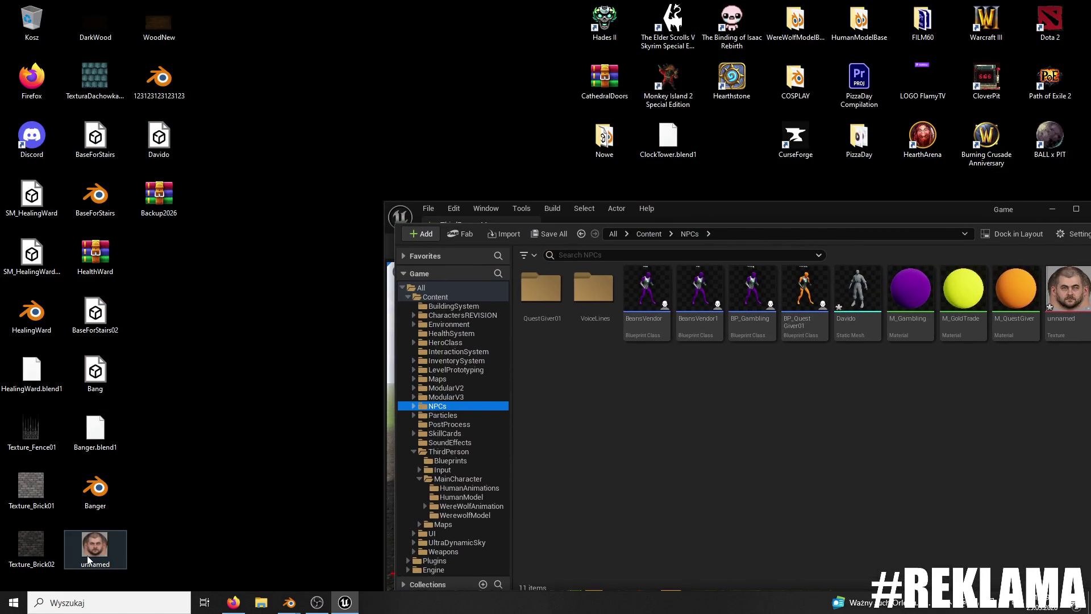
{"action": "left_click_drag", "start_coordinate": [472, 394], "coordinate": [579, 275]}
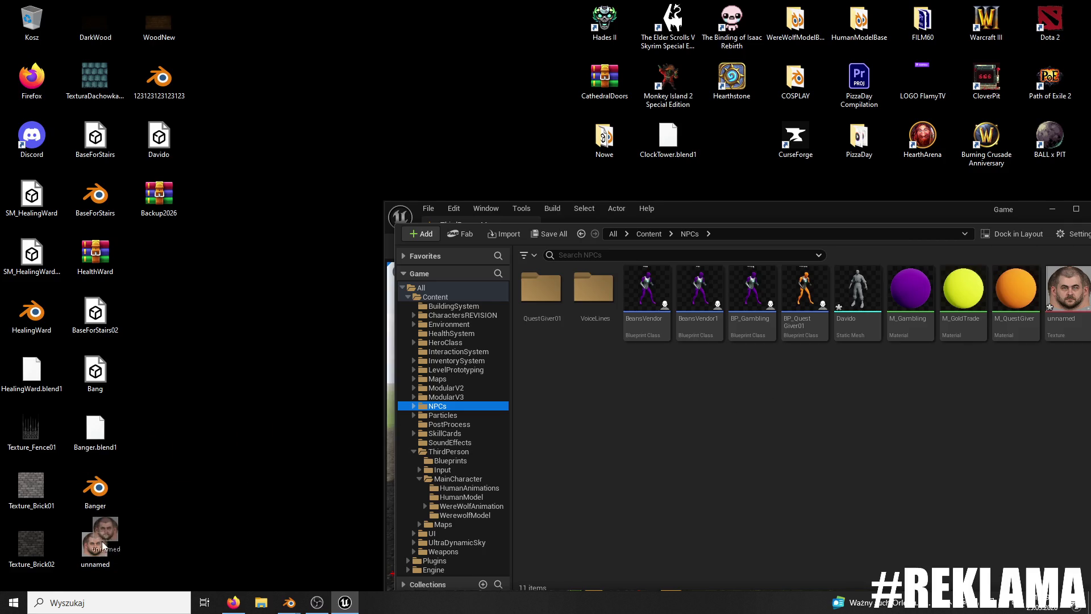
{"action": "double_click", "coordinate": [765, 207]}
{"action": "right_click", "coordinate": [708, 265]}
{"action": "left_click", "coordinate": [739, 160]}
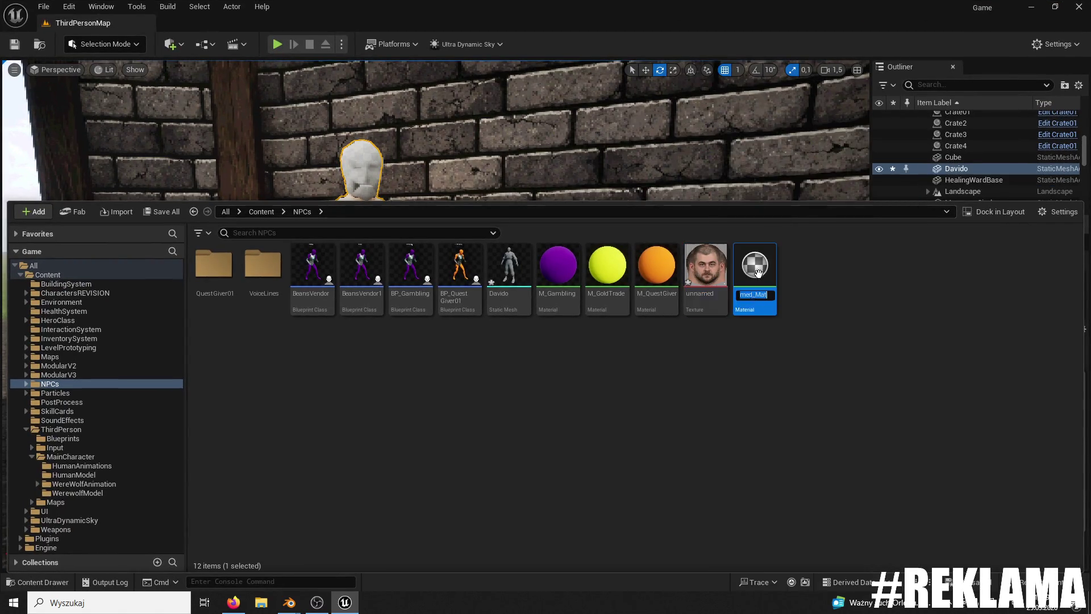
Step: Set unnamed_Mat's Roughness to 1.0 and Specular to 0.0, and apply the changes
{"action": "double_click", "coordinate": [767, 268]}
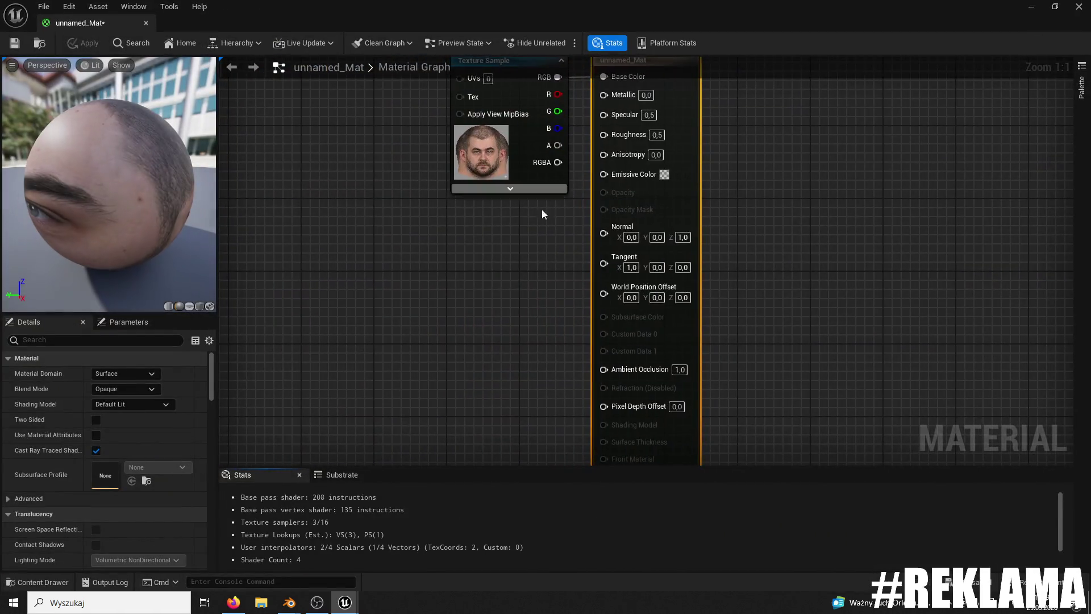
{"action": "left_click", "coordinate": [643, 238]}
{"action": "type", "text": "1"}
{"action": "key", "text": "Return"}
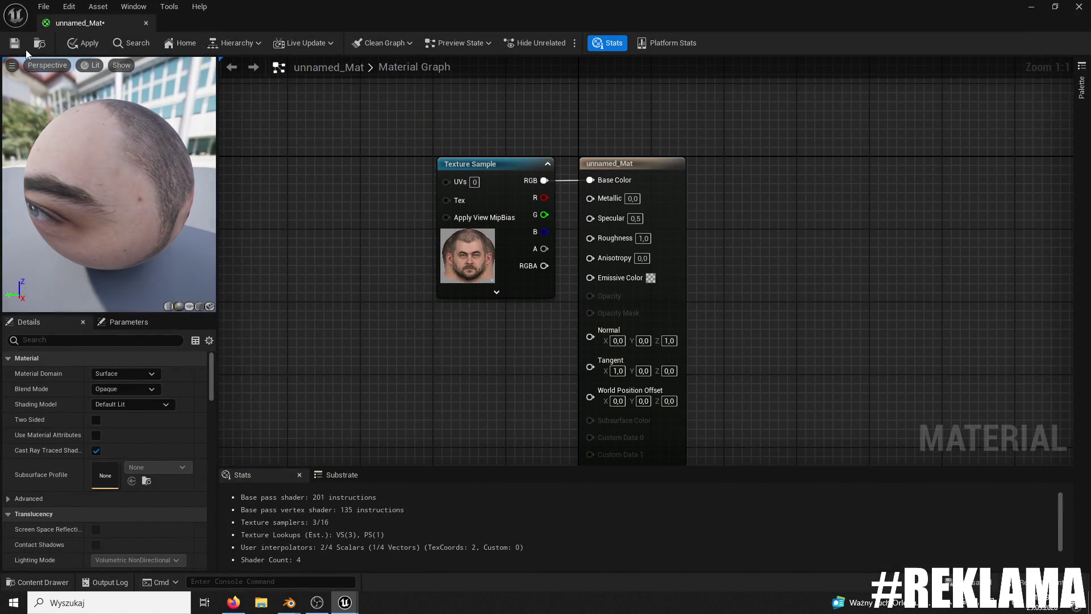
{"action": "left_click", "coordinate": [15, 44]}
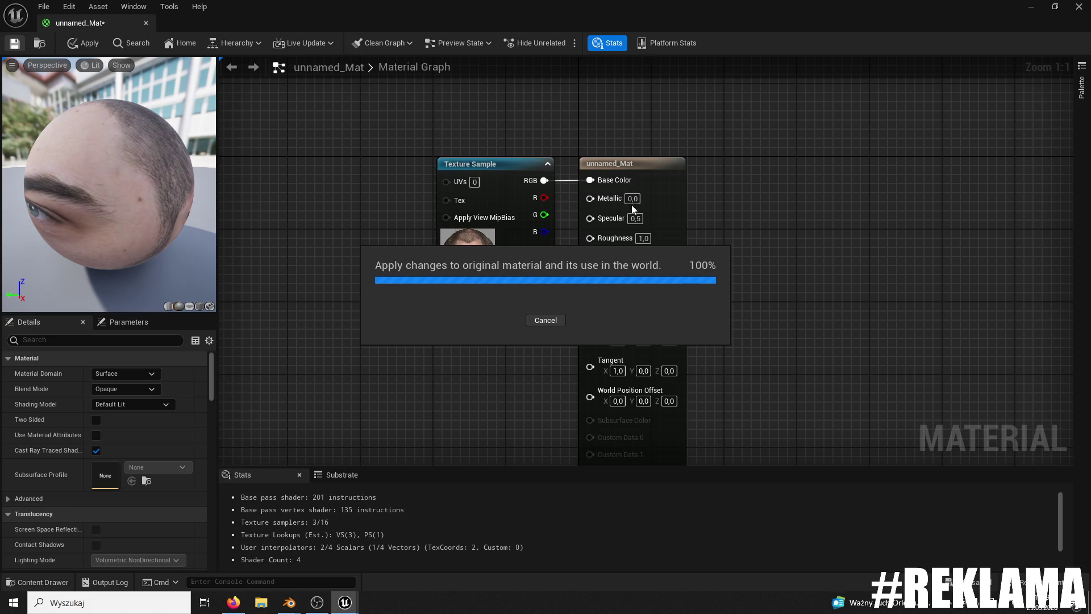
{"action": "left_click", "coordinate": [633, 220]}
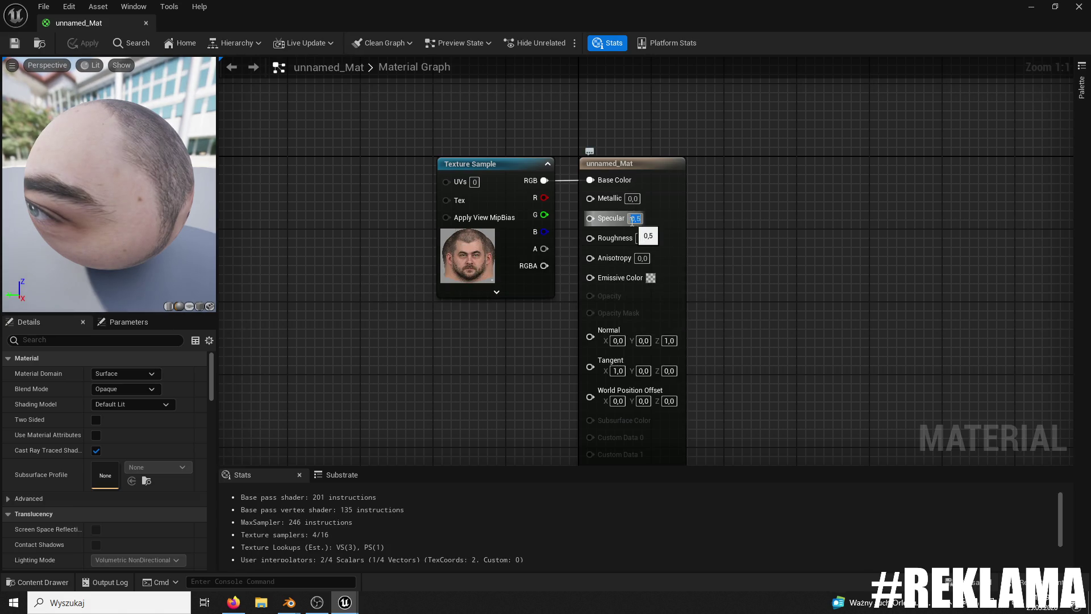
{"action": "key", "text": "Return"}
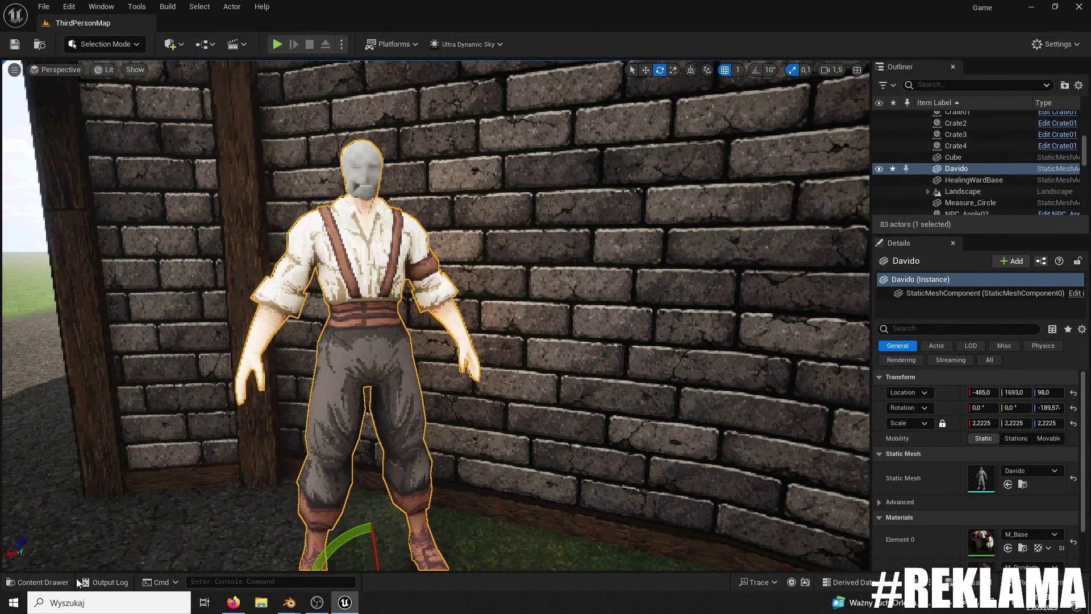
Step: Apply the unnamed_Mat face-photo material to Davido's head
{"action": "scroll", "coordinate": [933, 520], "scroll_direction": "down", "scroll_amount": 1}
{"action": "left_click", "coordinate": [37, 582]}
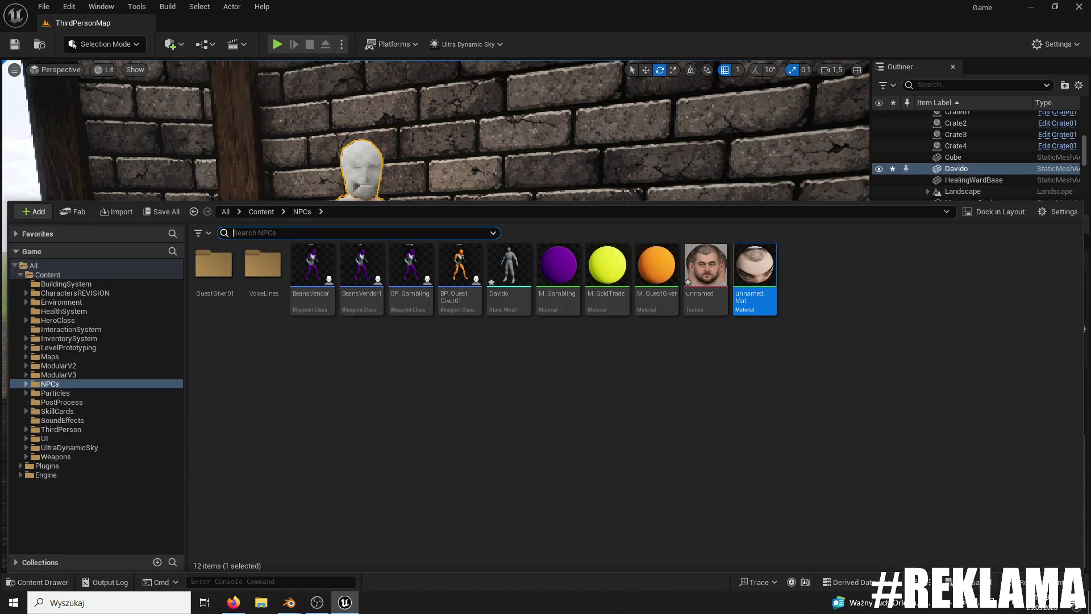
{"action": "left_click", "coordinate": [738, 142]}
{"action": "scroll", "coordinate": [1014, 489], "scroll_direction": "down", "scroll_amount": 2}
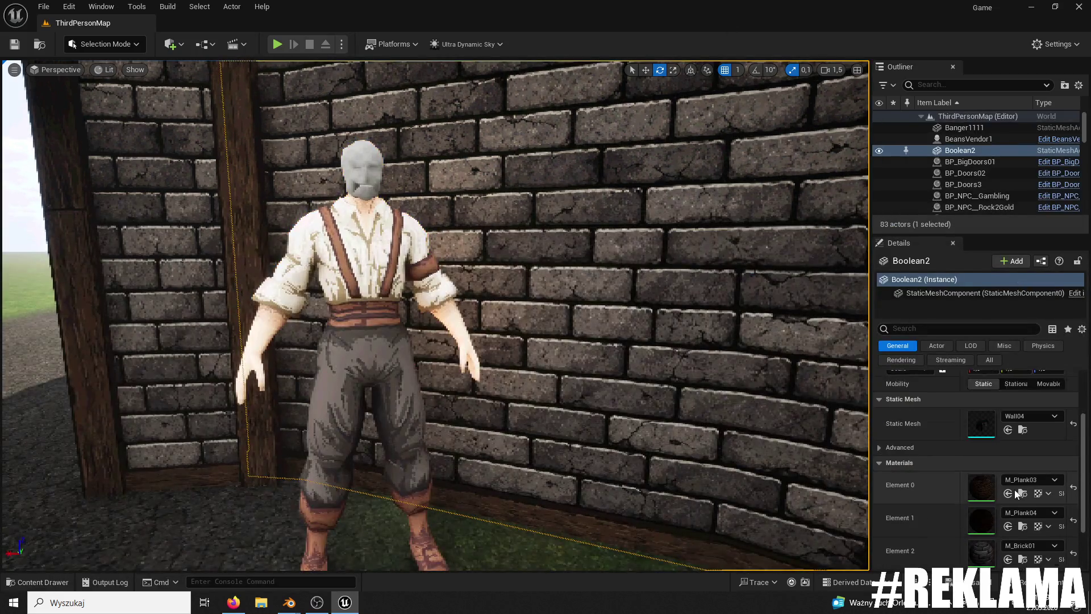
{"action": "left_click", "coordinate": [362, 301]}
{"action": "scroll", "coordinate": [1012, 544], "scroll_direction": "up", "scroll_amount": 3}
Step: Frame Davido in the viewport and shrink him to a scale of 1.4825
{"action": "key", "text": "f"}
{"action": "scroll", "coordinate": [435, 315], "scroll_direction": "up", "scroll_amount": 5}
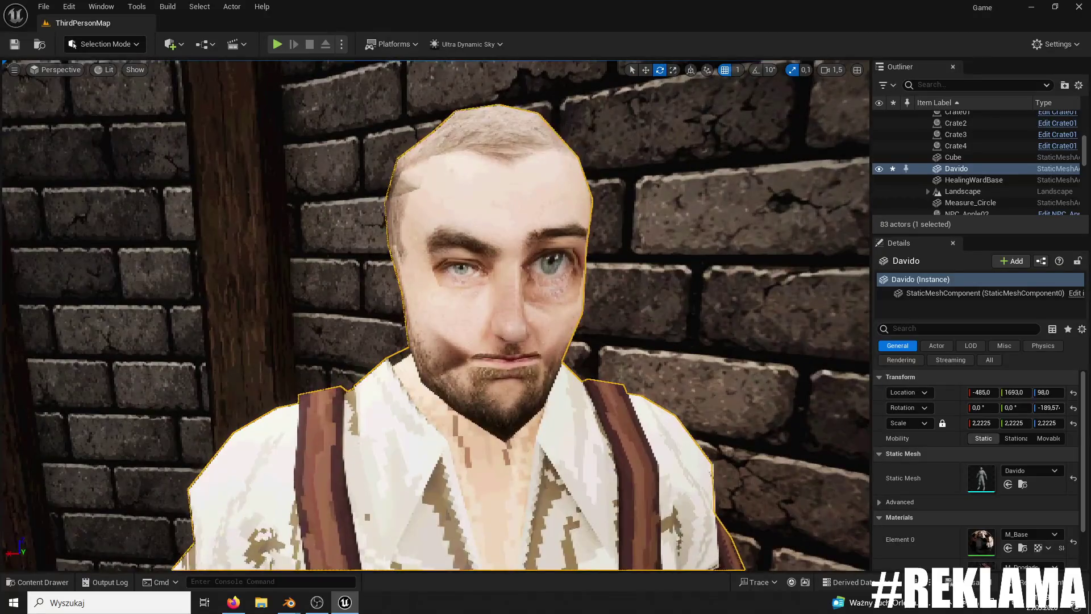
{"action": "left_click_drag", "start_coordinate": [587, 346], "coordinate": [588, 380]}
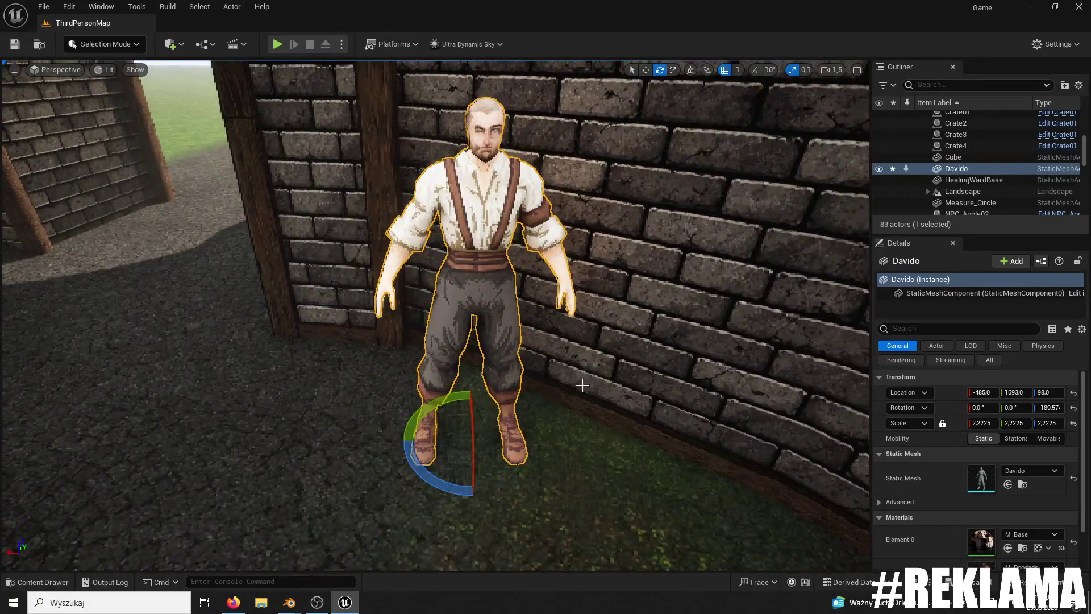
{"action": "right_click_drag", "start_coordinate": [589, 381], "coordinate": [546, 375]}
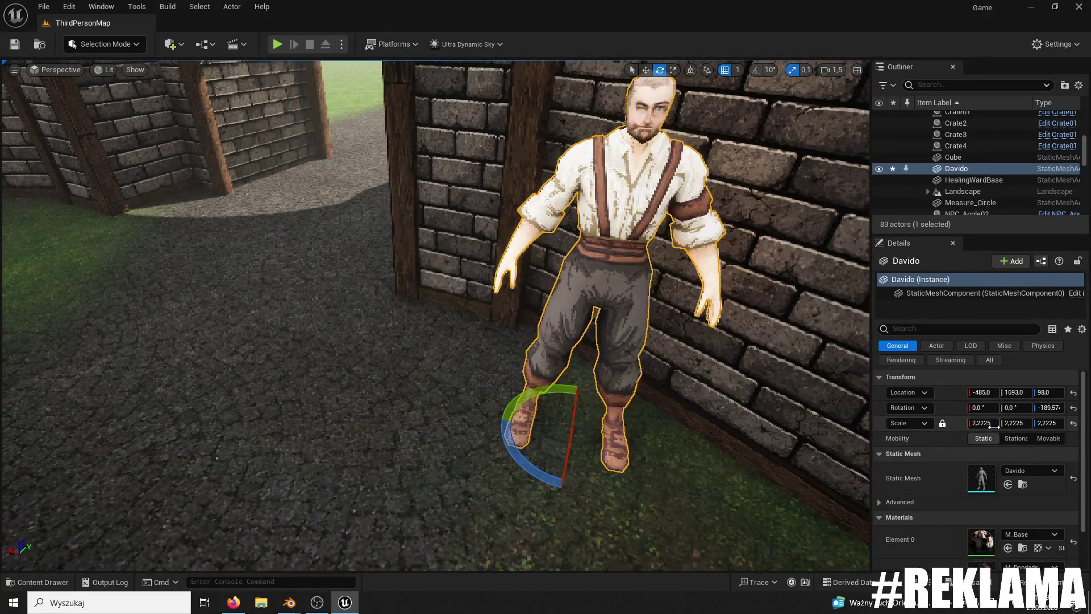
{"action": "left_click_drag", "start_coordinate": [981, 423], "coordinate": [944, 422]}
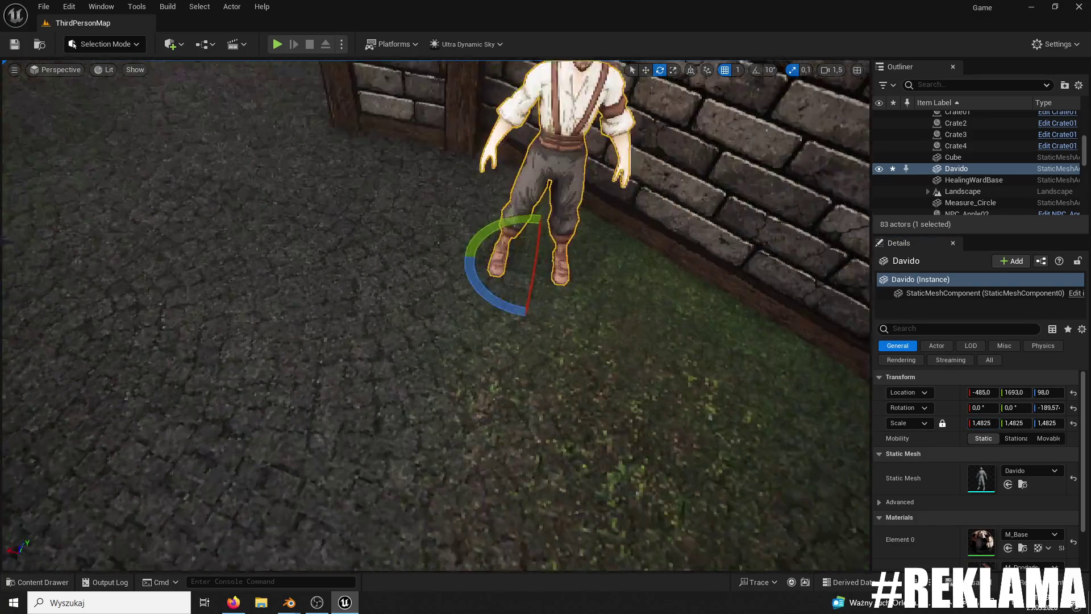
{"action": "right_click_drag", "start_coordinate": [435, 316], "coordinate": [522, 247]}
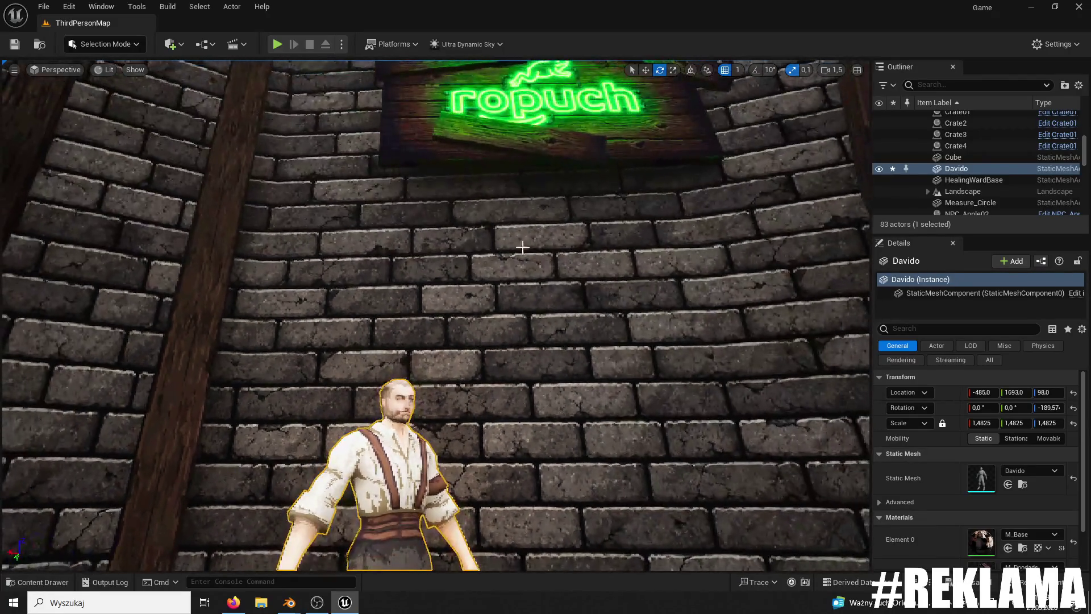
Step: Move the green neon ropuch sign down toward Davido
{"action": "left_click", "coordinate": [510, 152]}
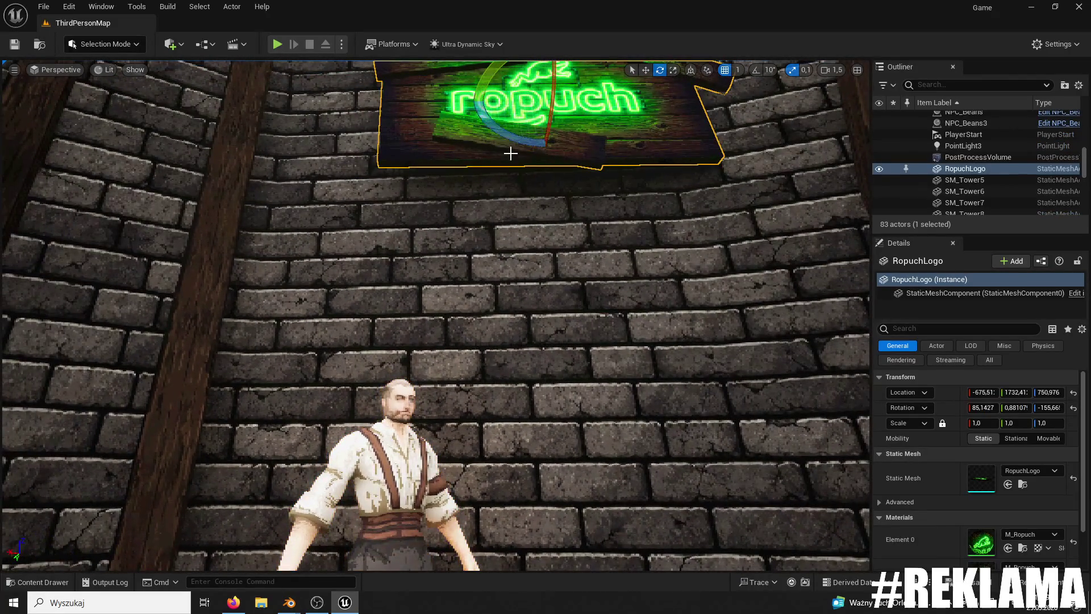
{"action": "left_click", "coordinate": [646, 70]}
{"action": "left_click_drag", "start_coordinate": [547, 130], "coordinate": [487, 446]}
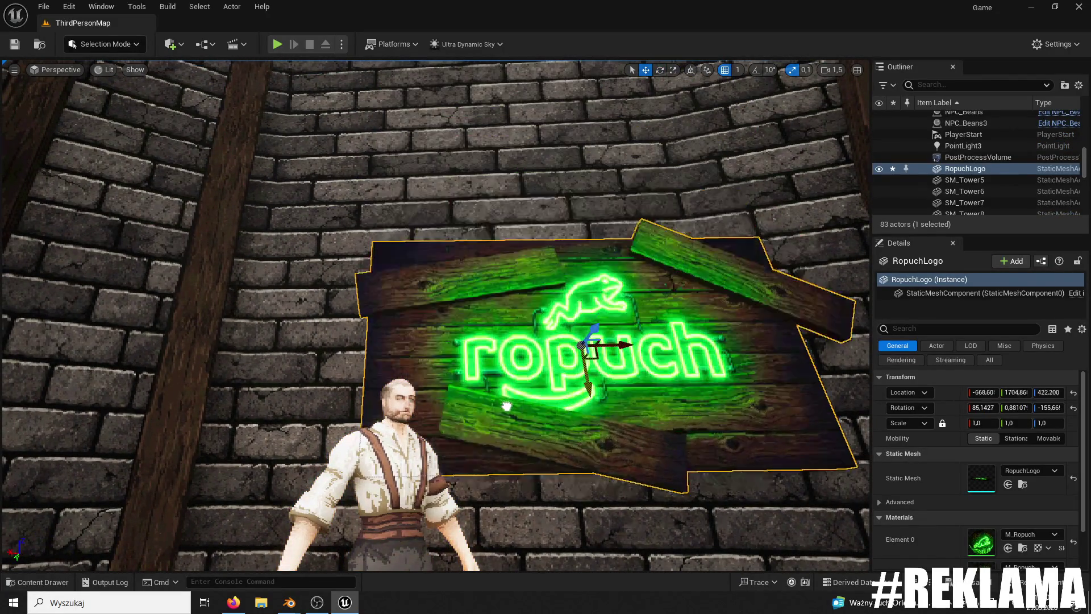
{"action": "scroll", "coordinate": [489, 419], "scroll_direction": "up", "scroll_amount": 5}
Step: Reselect Davido, clear the asset selection and close the Content Drawer
{"action": "left_click", "coordinate": [489, 419]}
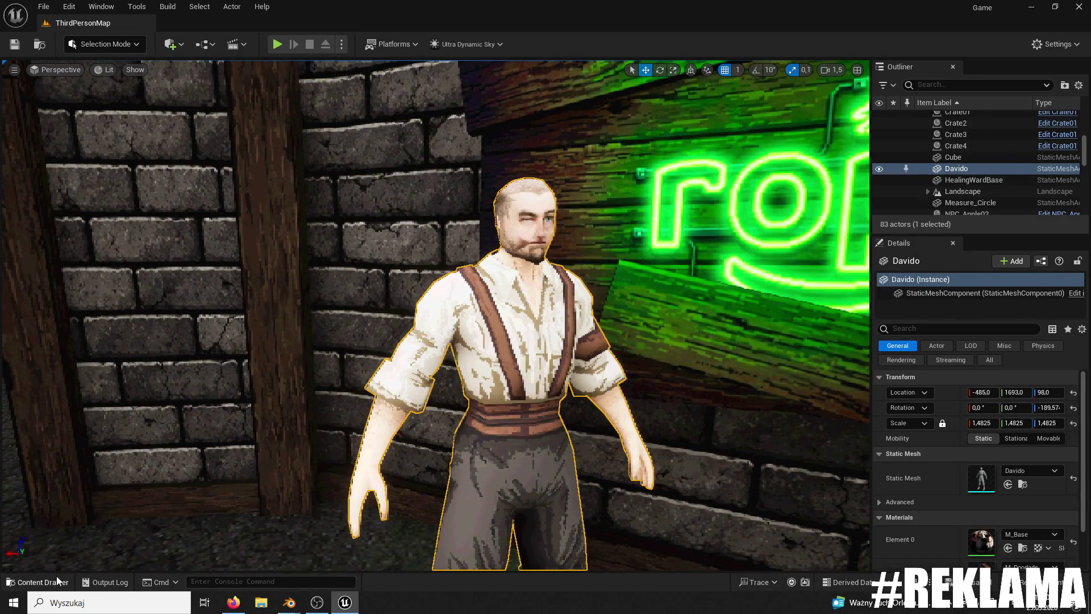
{"action": "left_click", "coordinate": [35, 582]}
{"action": "left_click", "coordinate": [591, 414]}
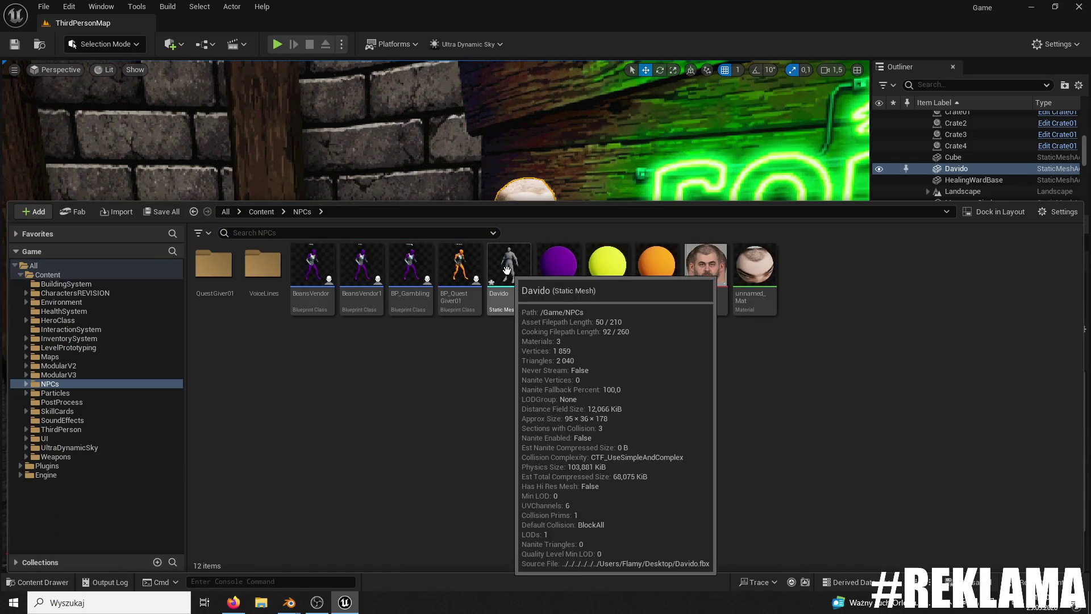
{"action": "left_click", "coordinate": [518, 197]}
Step: Look through the Build, add-to-level and Blueprint menus, then dismiss them
{"action": "left_click", "coordinate": [169, 8]}
{"action": "left_click", "coordinate": [169, 8]}
{"action": "left_click", "coordinate": [168, 8]}
{"action": "mouse_move", "coordinate": [117, 11]}
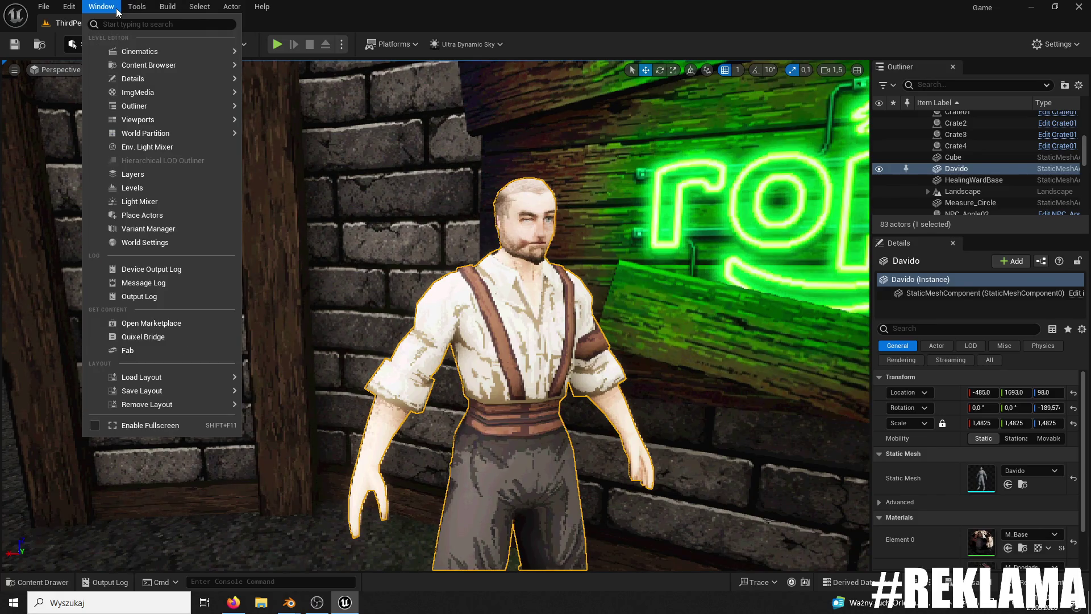
{"action": "left_click", "coordinate": [191, 45]}
{"action": "left_click", "coordinate": [182, 46]}
{"action": "mouse_move", "coordinate": [237, 153]}
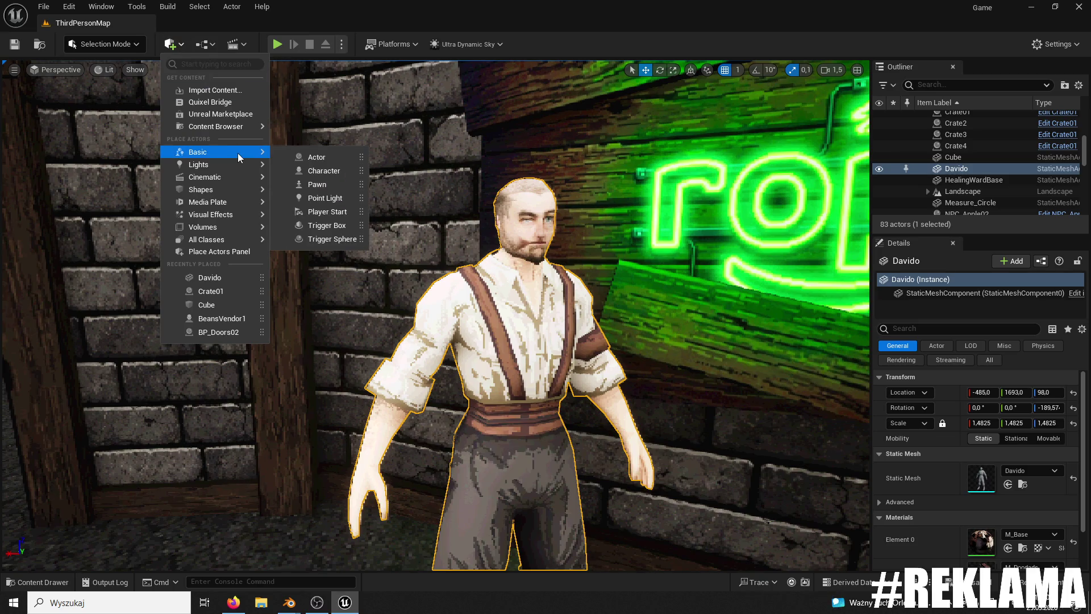
{"action": "left_click", "coordinate": [211, 51]}
{"action": "left_click", "coordinate": [210, 50]}
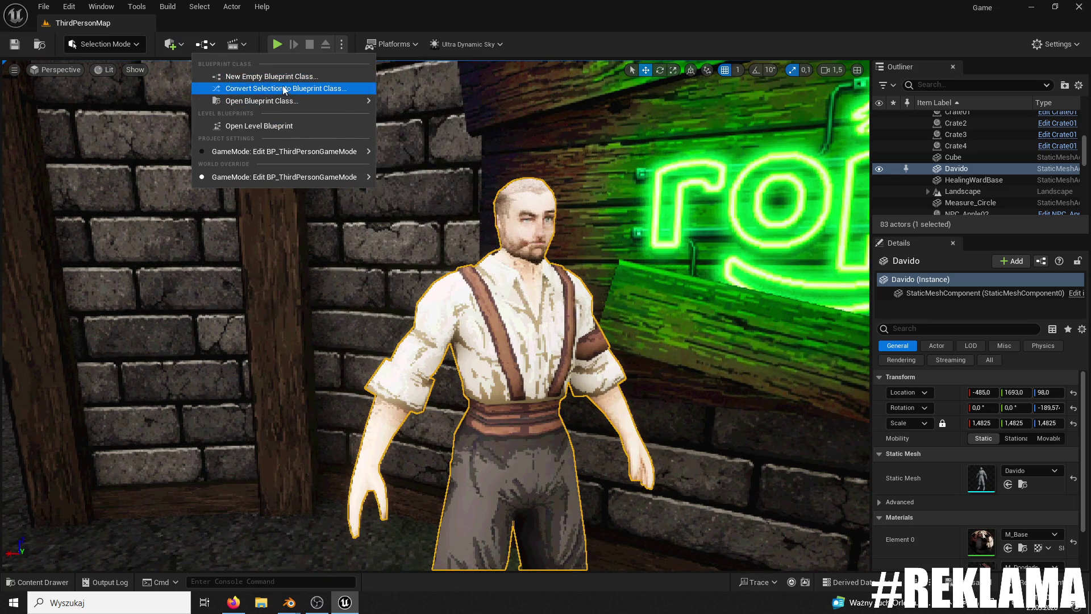
{"action": "mouse_move", "coordinate": [295, 150]}
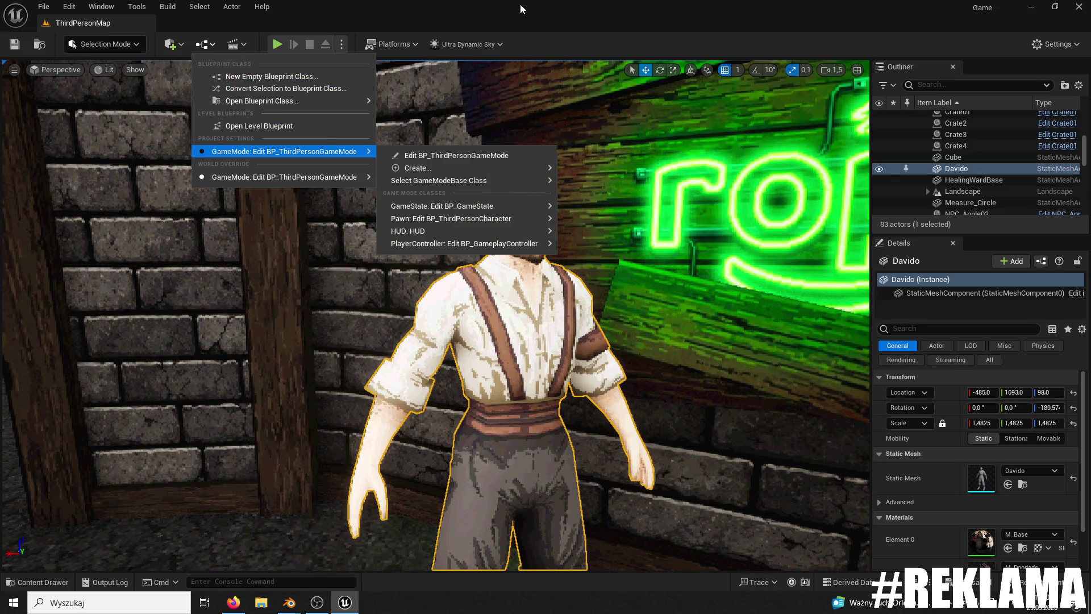
{"action": "left_click", "coordinate": [502, 98]}
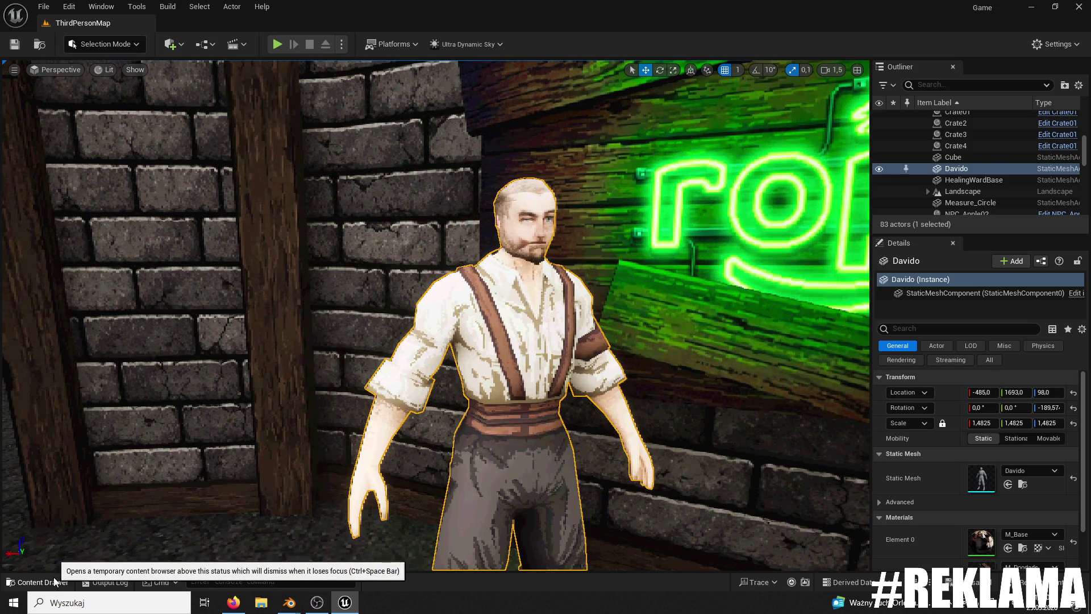
Step: Select the Davido character asset in the NPCs Content Drawer
{"action": "right_click", "coordinate": [582, 321]}
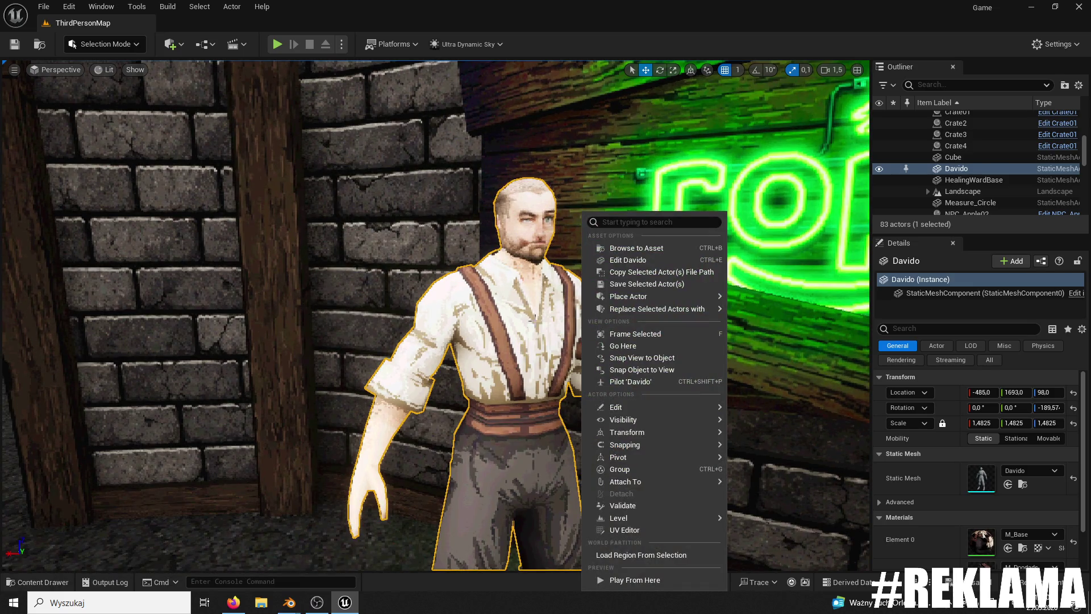
{"action": "left_click", "coordinate": [548, 319]}
{"action": "left_click", "coordinate": [55, 582]}
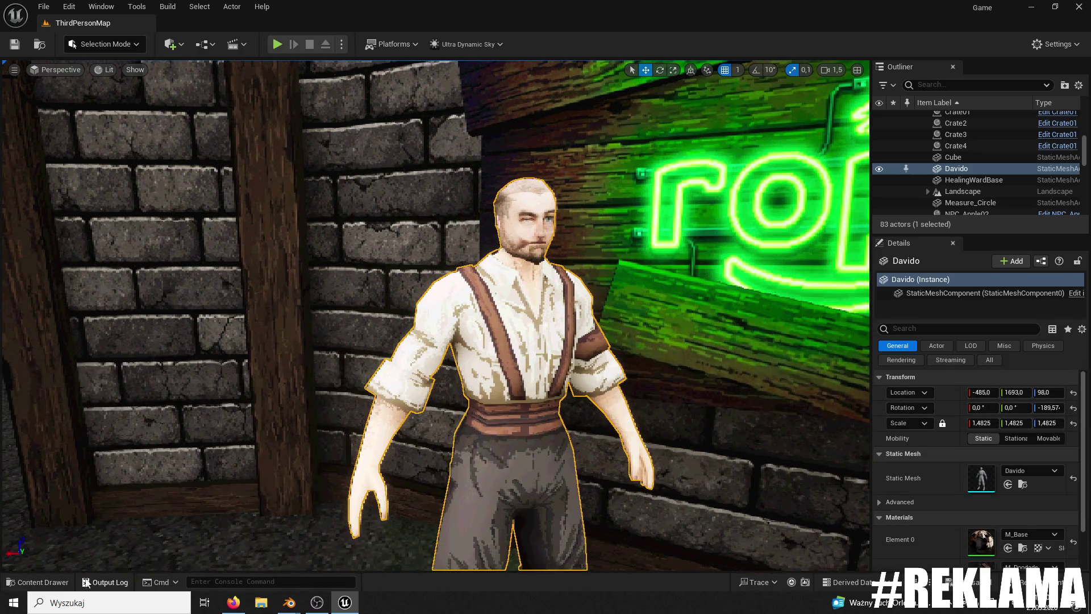
{"action": "left_click", "coordinate": [55, 582]}
{"action": "right_click", "coordinate": [521, 283]}
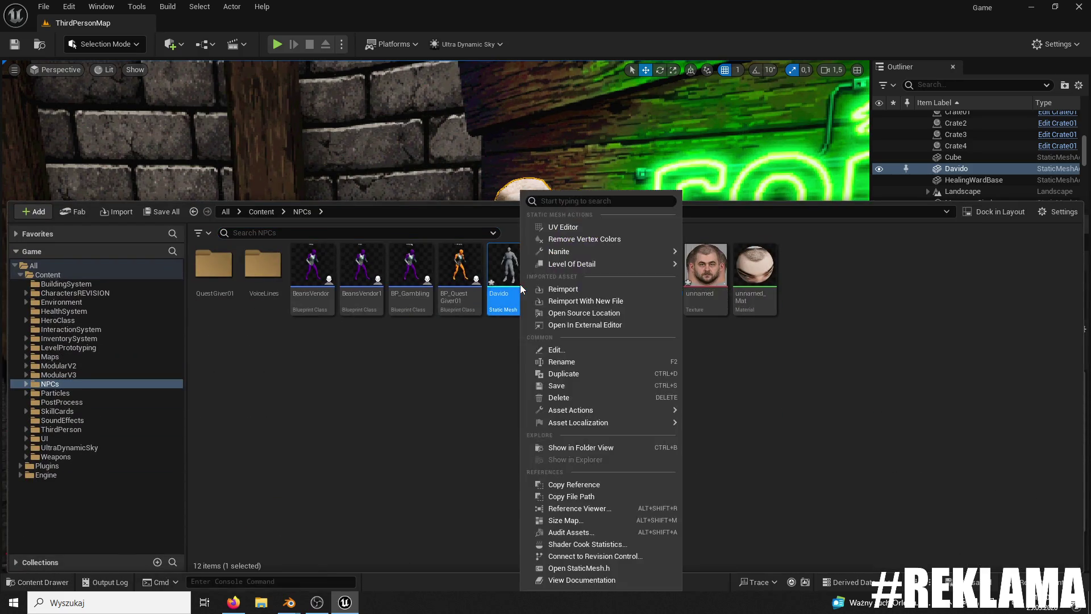
{"action": "left_click", "coordinate": [503, 197]}
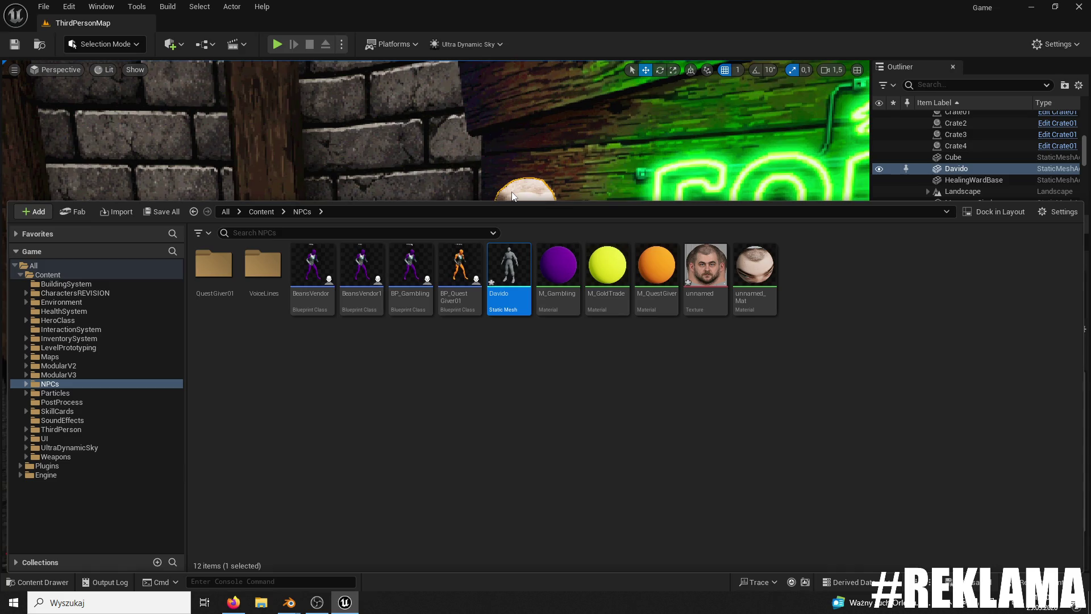
Step: Hide the asset browser and select the brick wall behind Davido
{"action": "left_click", "coordinate": [169, 7]}
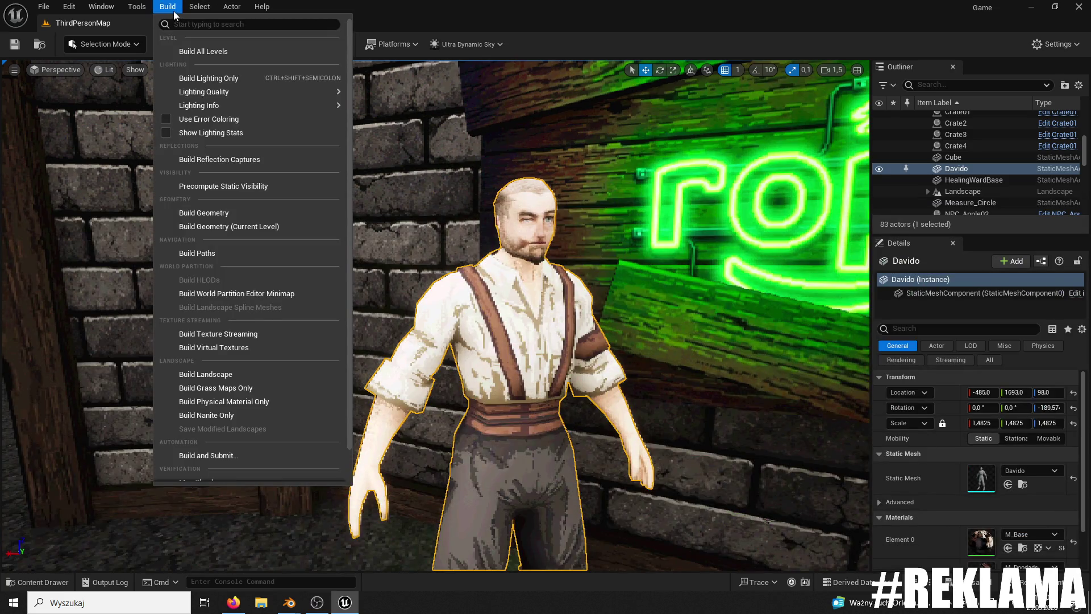
{"action": "mouse_move", "coordinate": [139, 10]}
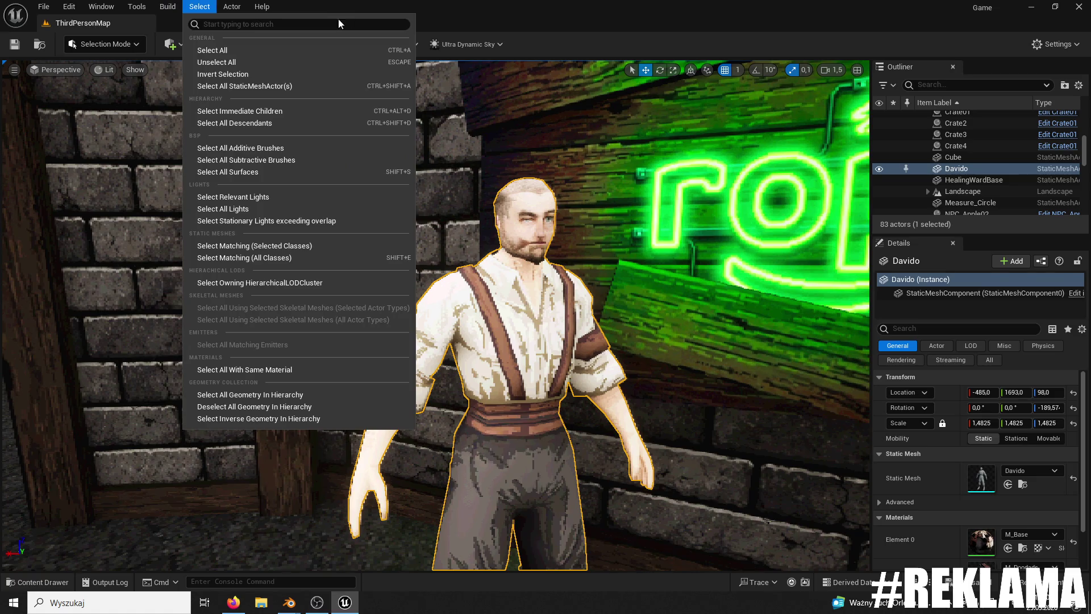
{"action": "key", "text": "Escape"}
{"action": "left_click", "coordinate": [391, 151]}
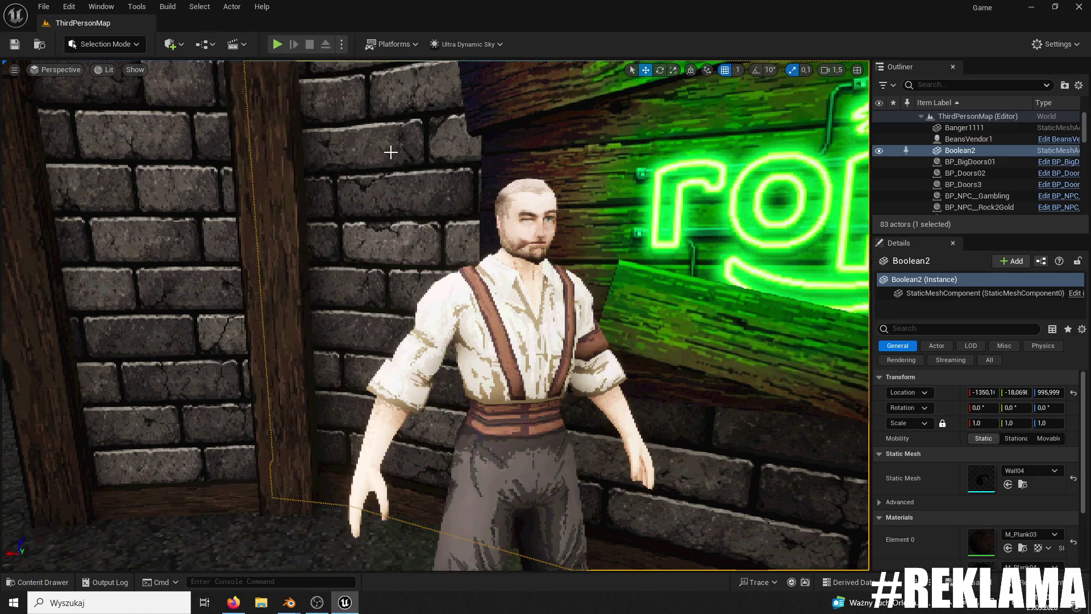
{"action": "right_click_drag", "start_coordinate": [464, 176], "coordinate": [449, 182]}
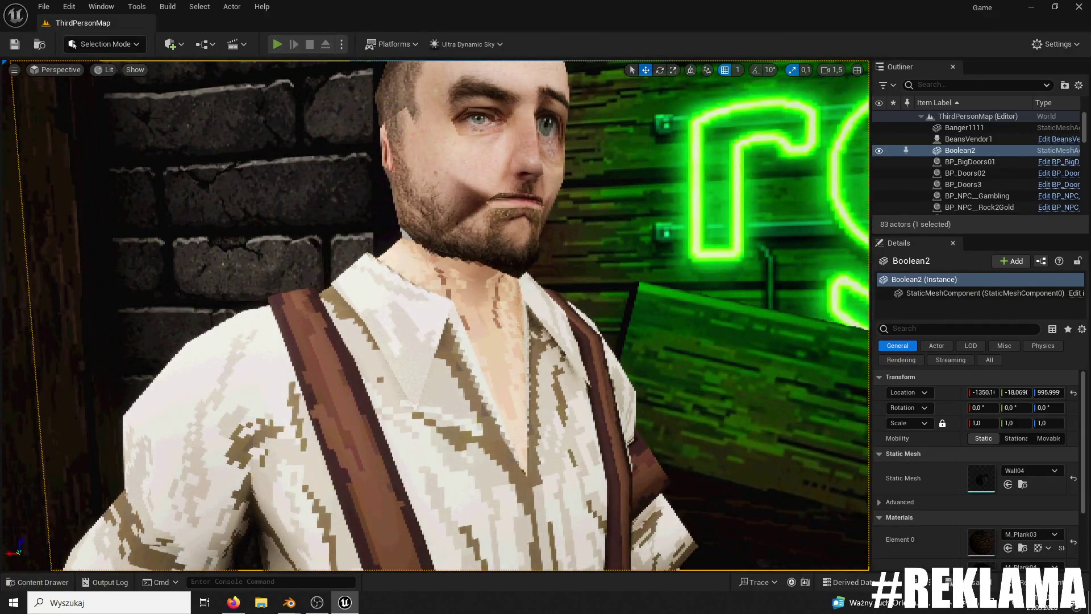
{"action": "left_click", "coordinate": [277, 44]}
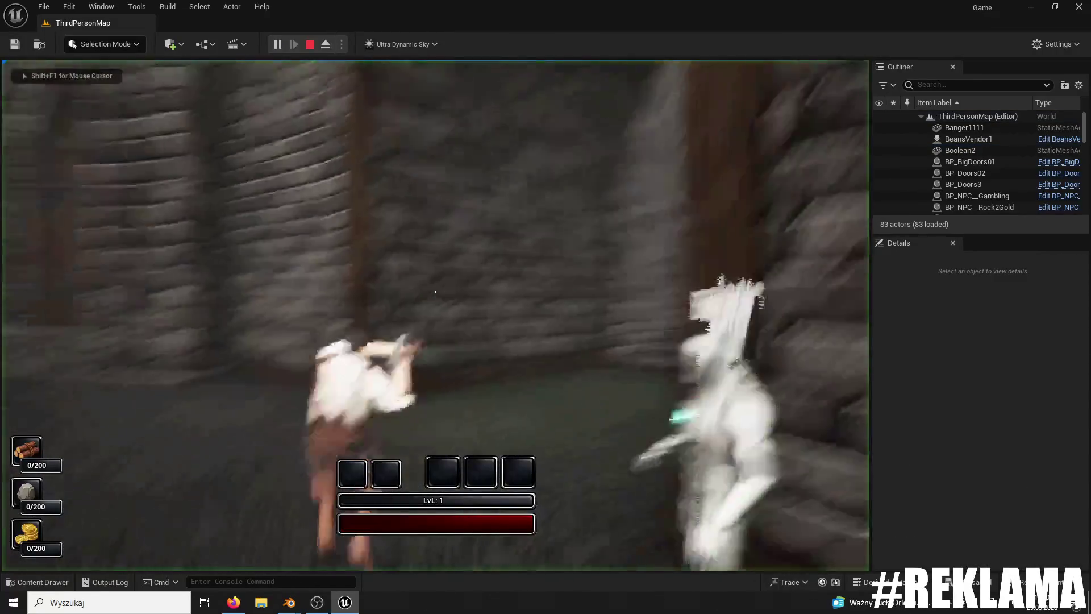
{"action": "key", "text": "w"}
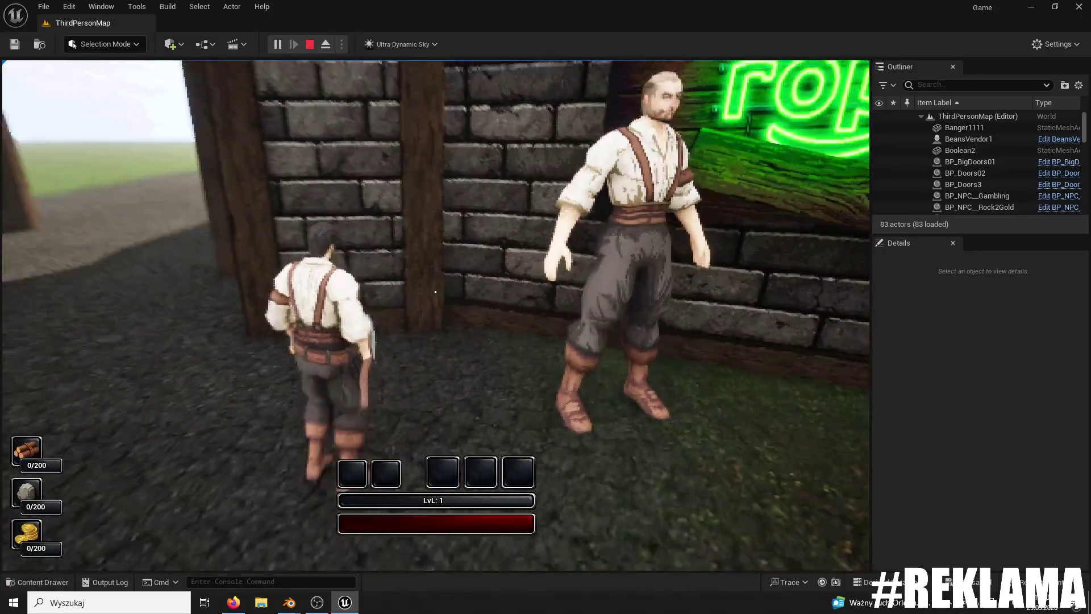
{"action": "key", "text": "Escape"}
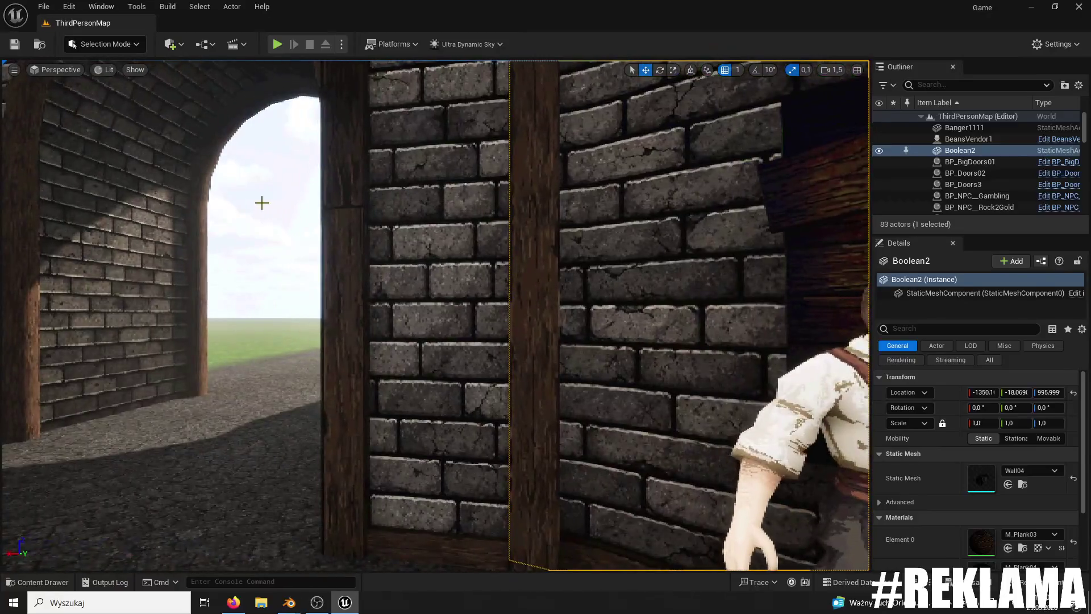
Step: Set camera speed to 0,495, frame Davido's face beside the ropuch sign, and start a snip
{"action": "left_click", "coordinate": [260, 203]}
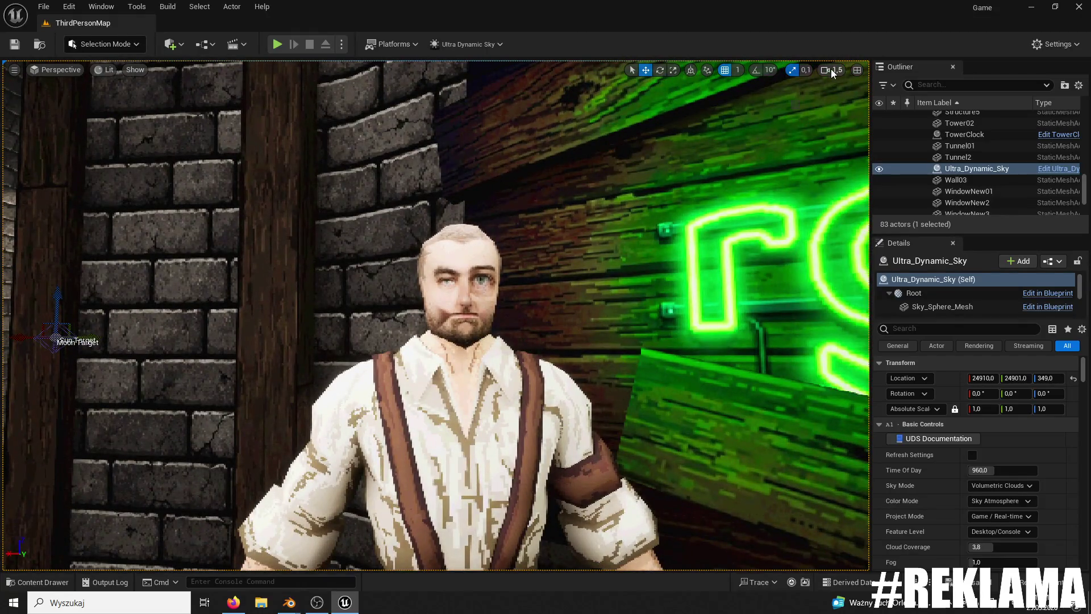
{"action": "left_click", "coordinate": [831, 69]}
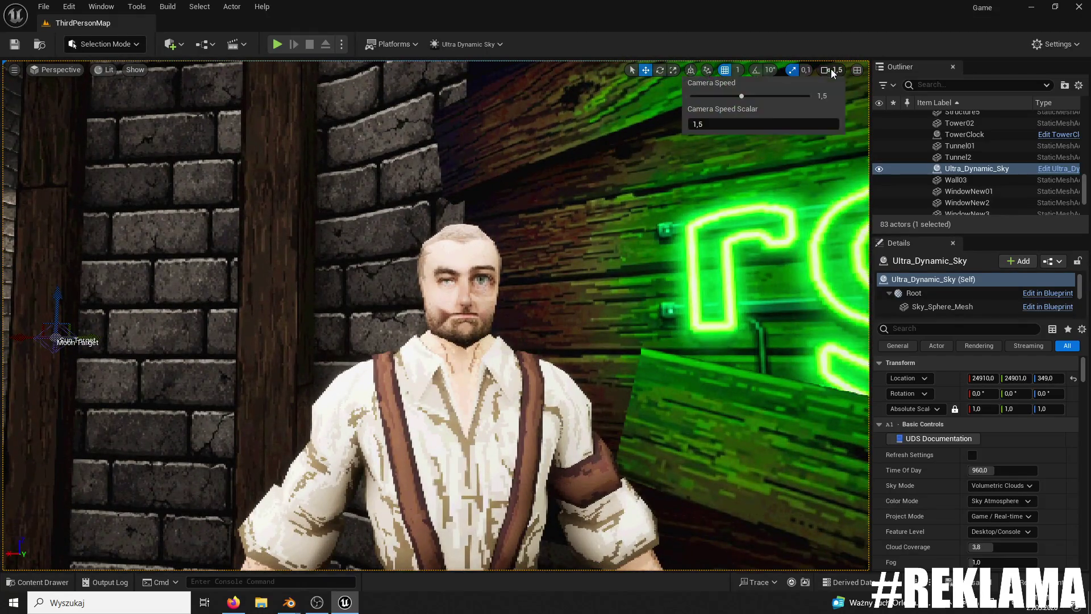
{"action": "left_click_drag", "start_coordinate": [742, 96], "coordinate": [725, 96]}
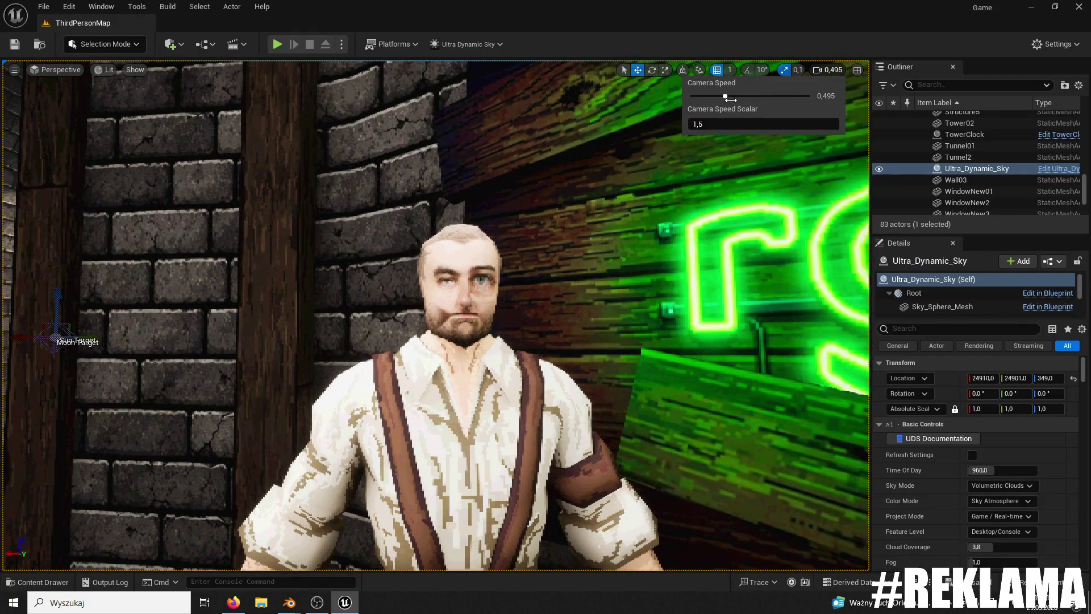
{"action": "mouse_move", "coordinate": [644, 298]}
{"action": "right_mouse_down"}
{"action": "mouse_move", "coordinate": [568, 301]}
{"action": "mouse_move", "coordinate": [656, 297]}
{"action": "right_mouse_up"}
{"action": "key", "text": "super+shift+s"}
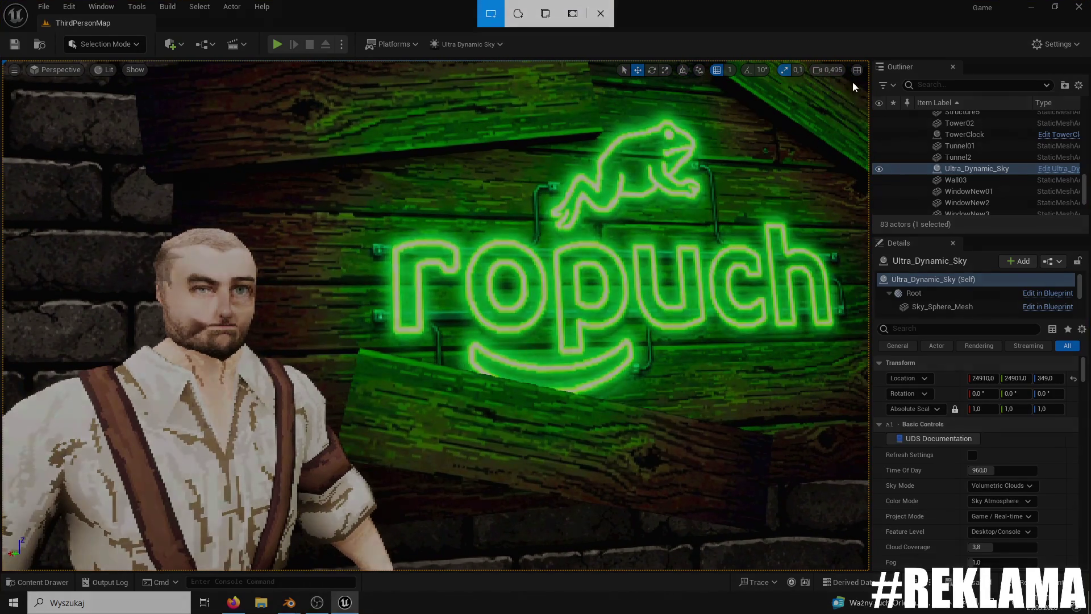
Step: Snip Davido and the neon sign, then paste the capture into Paint
{"action": "left_click_drag", "start_coordinate": [863, 81], "coordinate": [10, 562]}
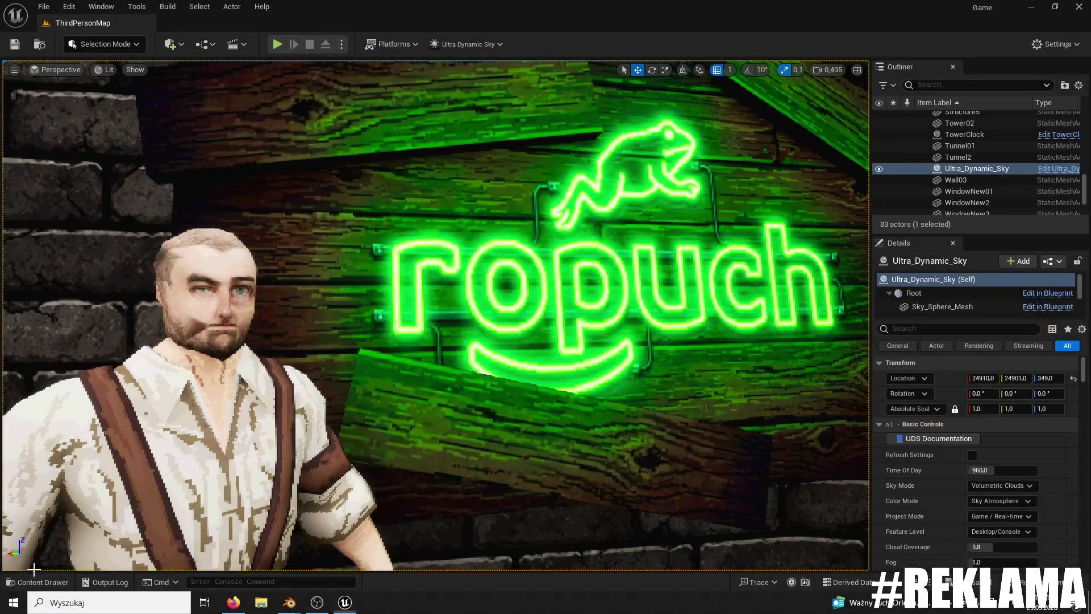
{"action": "left_click", "coordinate": [113, 602]}
{"action": "type", "text": "pai"}
{"action": "key", "text": "Return"}
{"action": "key", "text": "ctrl+v"}
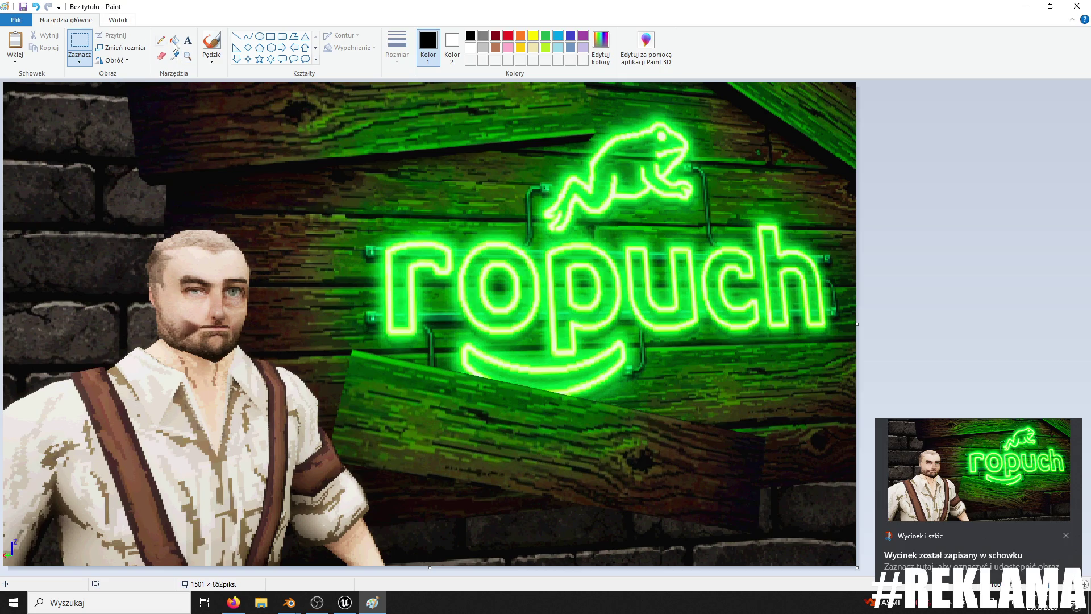
{"action": "left_click", "coordinate": [187, 40]}
{"action": "left_click", "coordinate": [41, 179]}
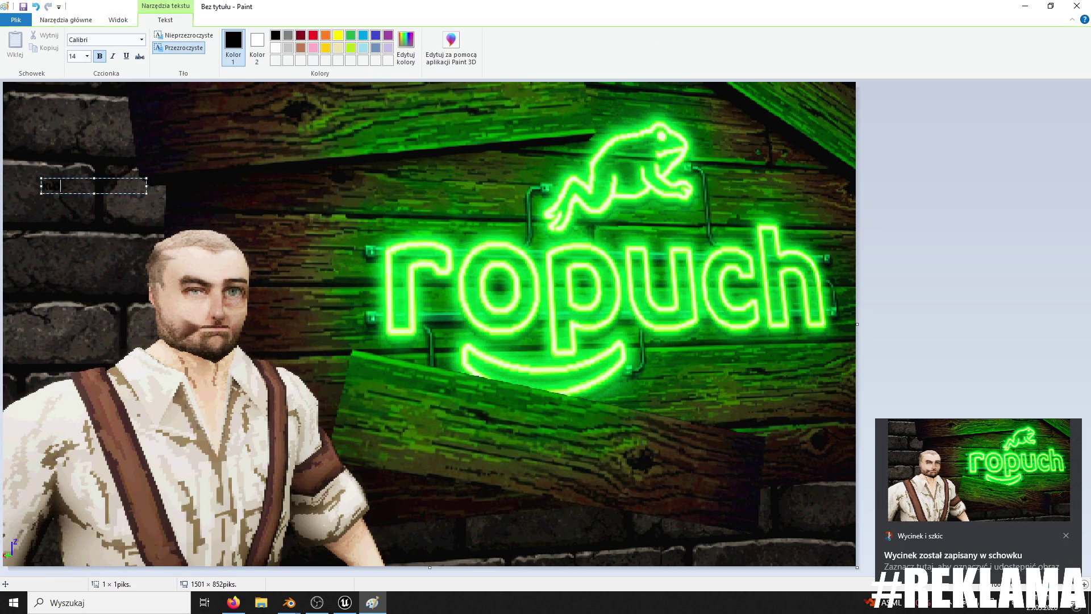
{"action": "type", "text": "SZARD DAWID"}
{"action": "key", "text": "ctrl+a"}
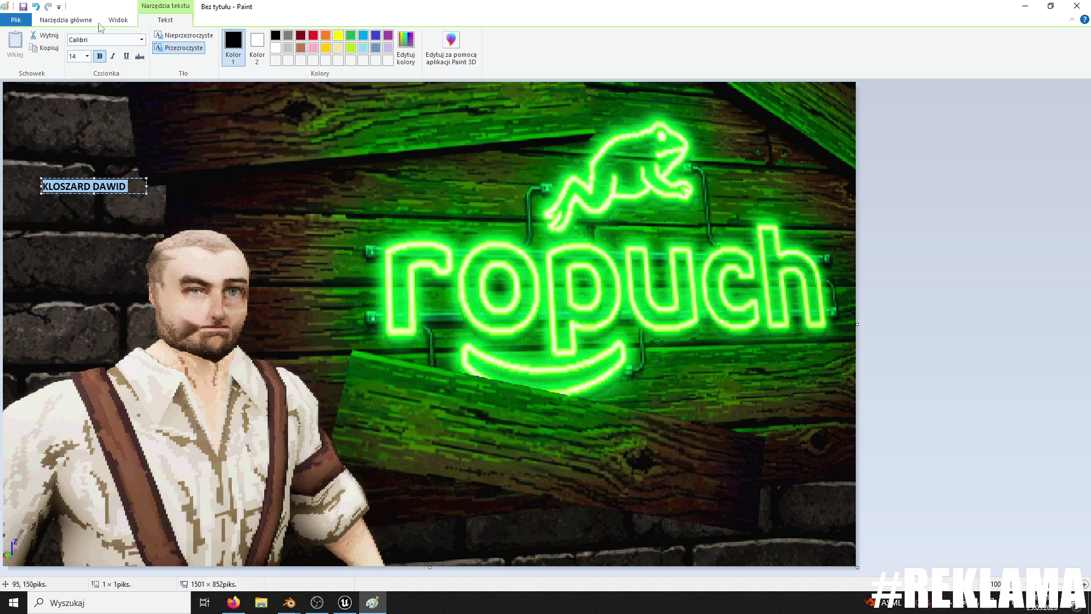
{"action": "left_click", "coordinate": [276, 48]}
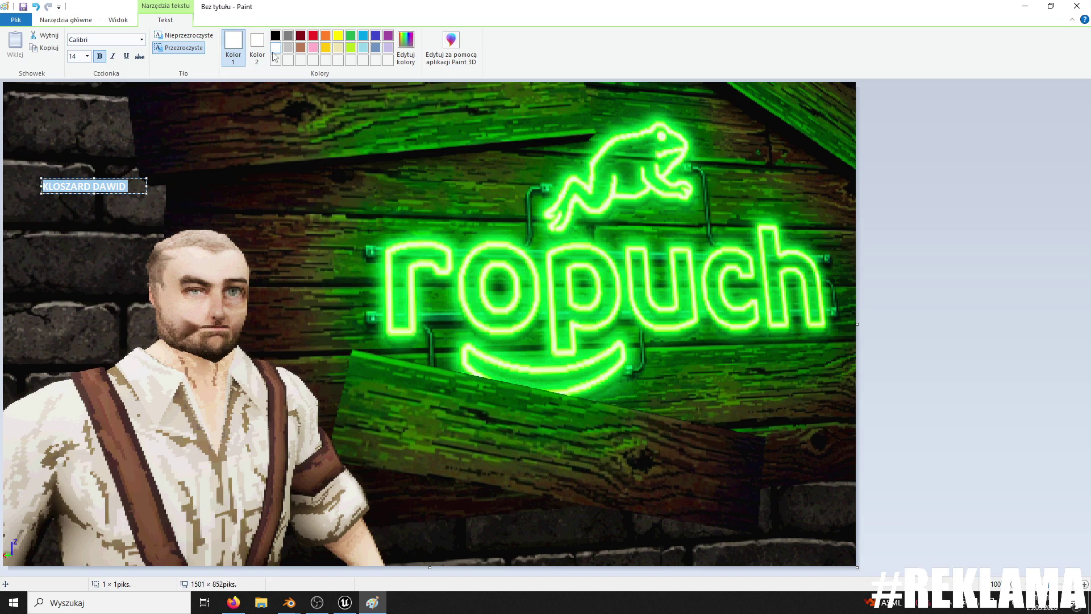
{"action": "left_click", "coordinate": [87, 56]}
{"action": "left_click", "coordinate": [90, 212]}
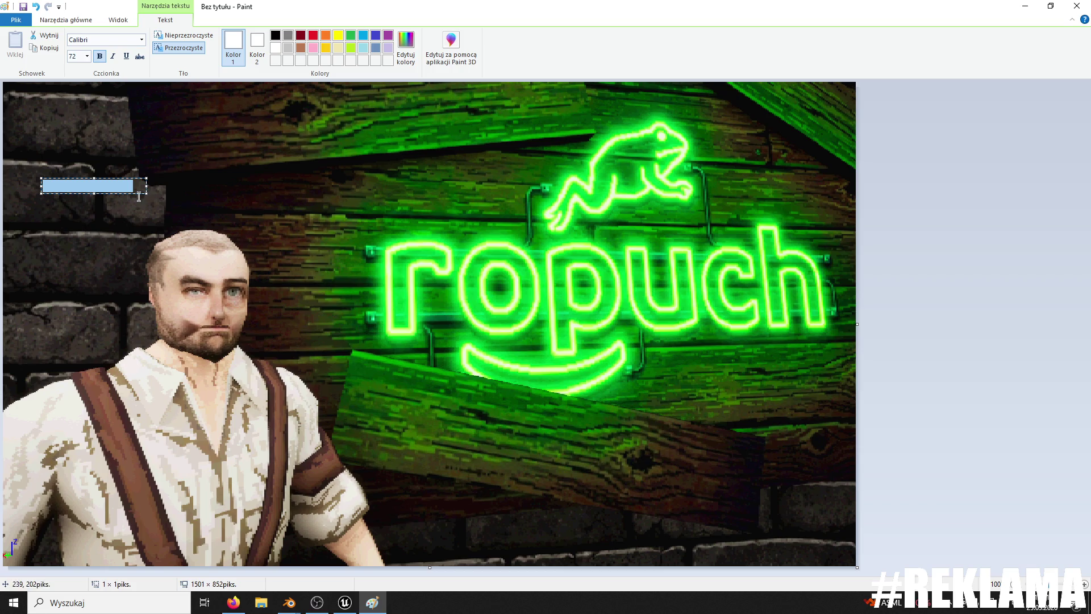
{"action": "left_click_drag", "start_coordinate": [147, 194], "coordinate": [528, 320]}
{"action": "mouse_move", "coordinate": [40, 176]}
{"action": "left_mouse_down"}
{"action": "mouse_move", "coordinate": [21, 144]}
{"action": "mouse_move", "coordinate": [19, 154]}
{"action": "left_mouse_up"}
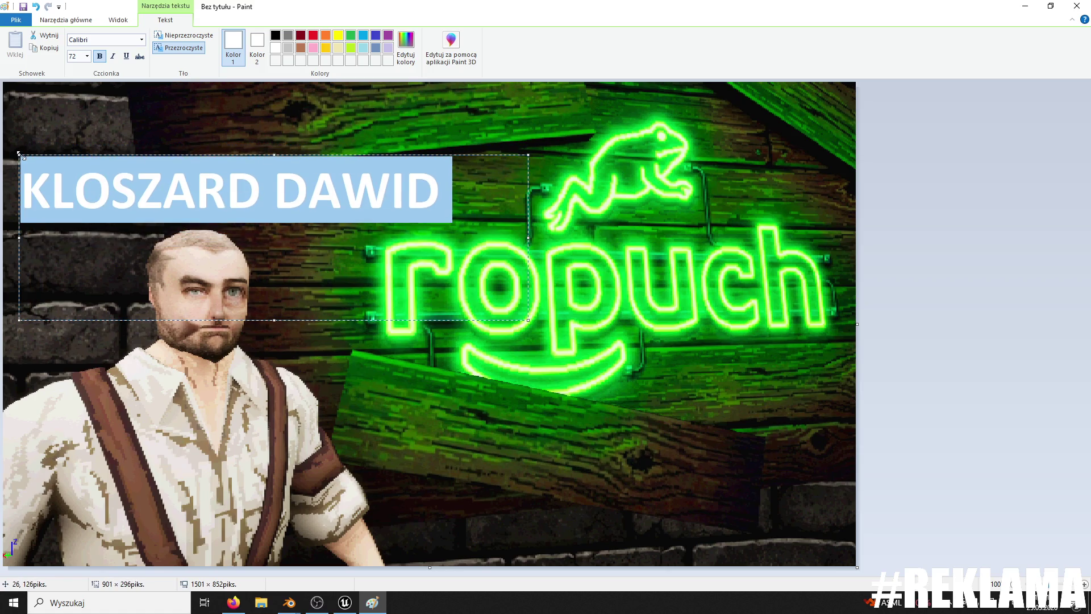
{"action": "left_click", "coordinate": [275, 143]}
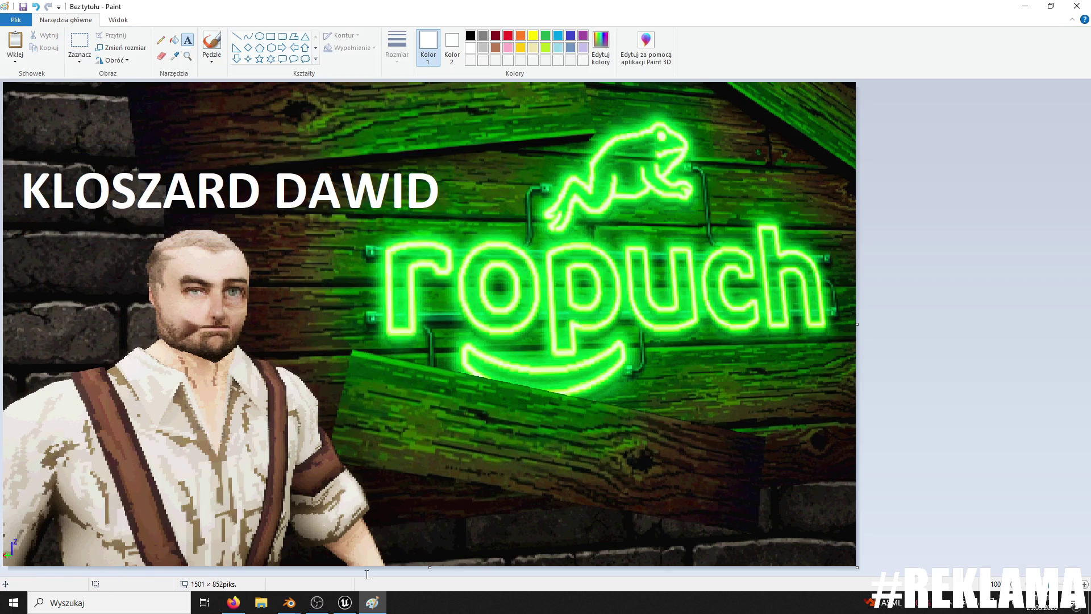
{"action": "left_click", "coordinate": [345, 603]}
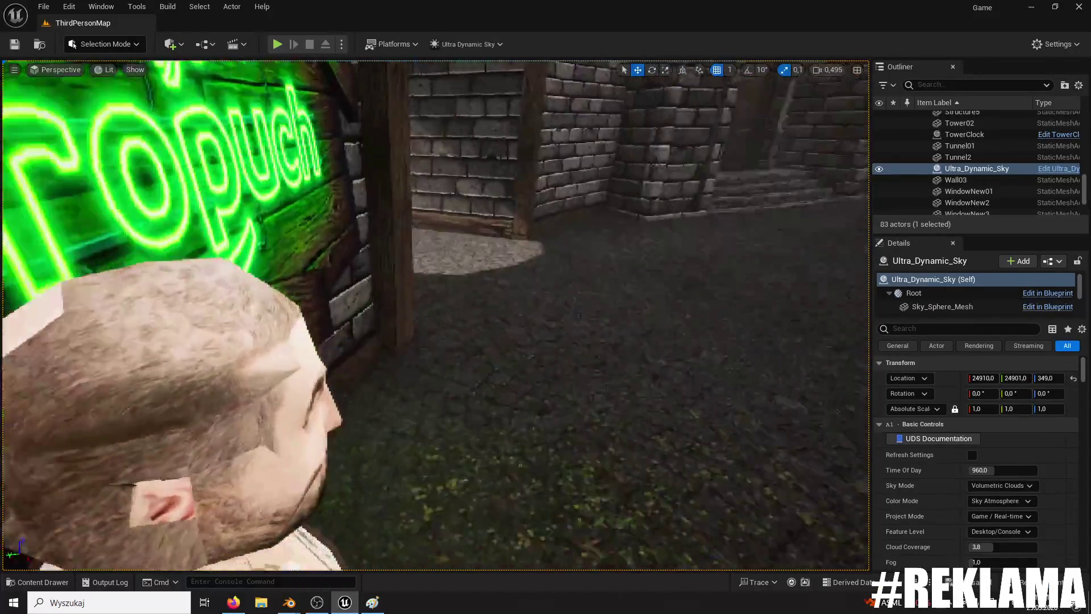
Step: Snip a top-down view of Davido's head and paste it onto the widened Paint canvas
{"action": "mouse_move", "coordinate": [435, 316]}
{"action": "right_mouse_down"}
{"action": "mouse_move", "coordinate": [398, 296]}
{"action": "mouse_move", "coordinate": [364, 295]}
{"action": "mouse_move", "coordinate": [759, 196]}
{"action": "right_mouse_up"}
{"action": "key", "text": "super+shift+s"}
{"action": "left_click_drag", "start_coordinate": [836, 148], "coordinate": [429, 500]}
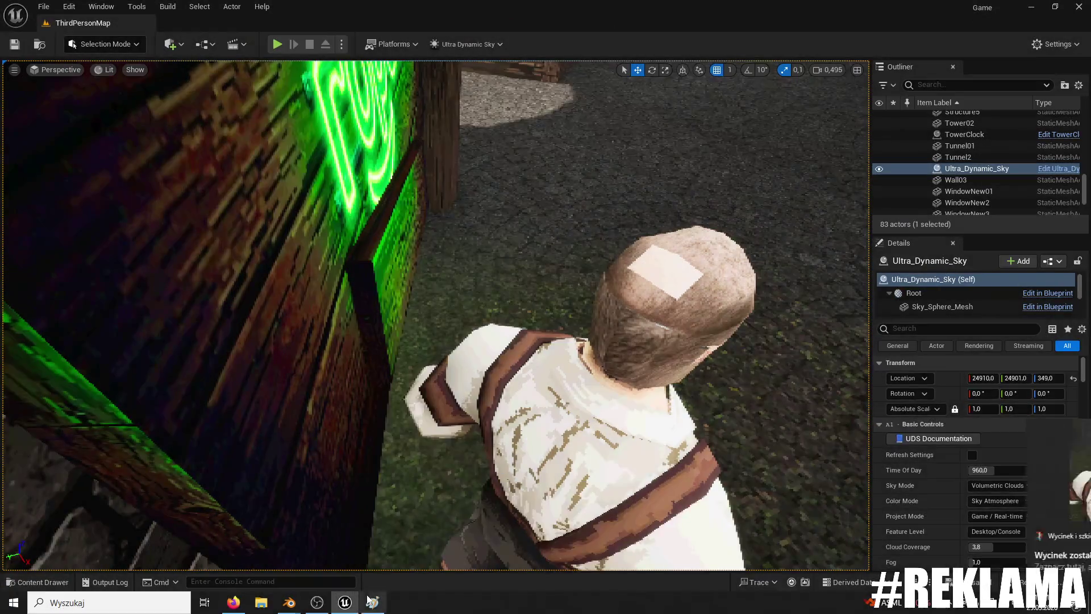
{"action": "left_click", "coordinate": [372, 602]}
{"action": "left_click", "coordinate": [658, 434]}
{"action": "left_click_drag", "start_coordinate": [857, 324], "coordinate": [1008, 315]}
{"action": "key", "text": "ctrl+v"}
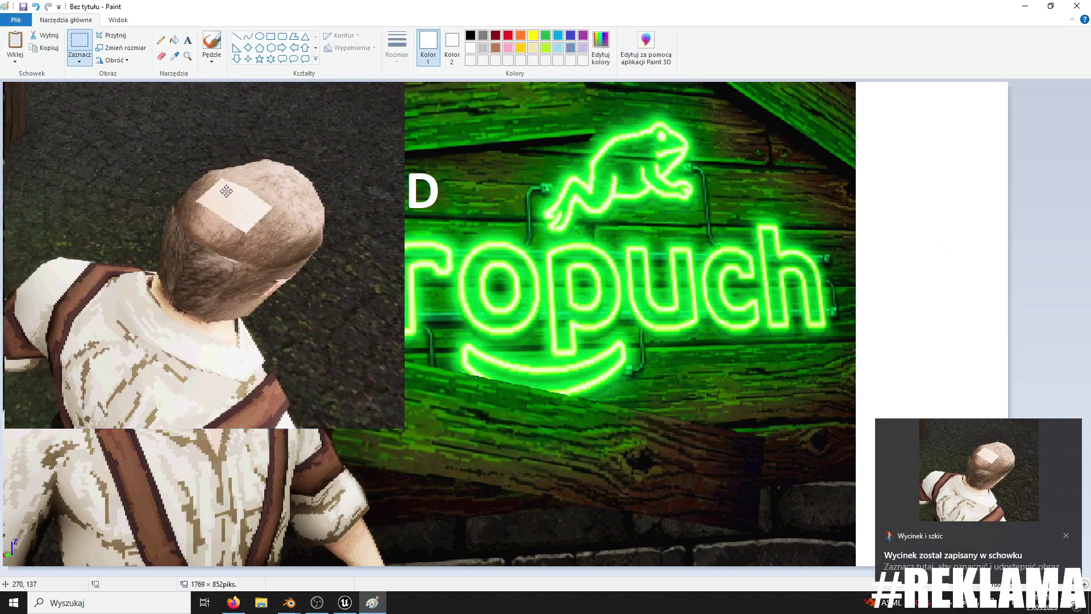
Step: Shrink the head close-up into a lower-right inset and trim the canvas back to 1497 wide
{"action": "left_click_drag", "start_coordinate": [182, 170], "coordinate": [455, 284]}
{"action": "left_click_drag", "start_coordinate": [674, 538], "coordinate": [423, 335]}
{"action": "left_click_drag", "start_coordinate": [339, 261], "coordinate": [700, 458]}
{"action": "left_click", "coordinate": [962, 360]}
{"action": "left_click_drag", "start_coordinate": [1009, 324], "coordinate": [854, 335]}
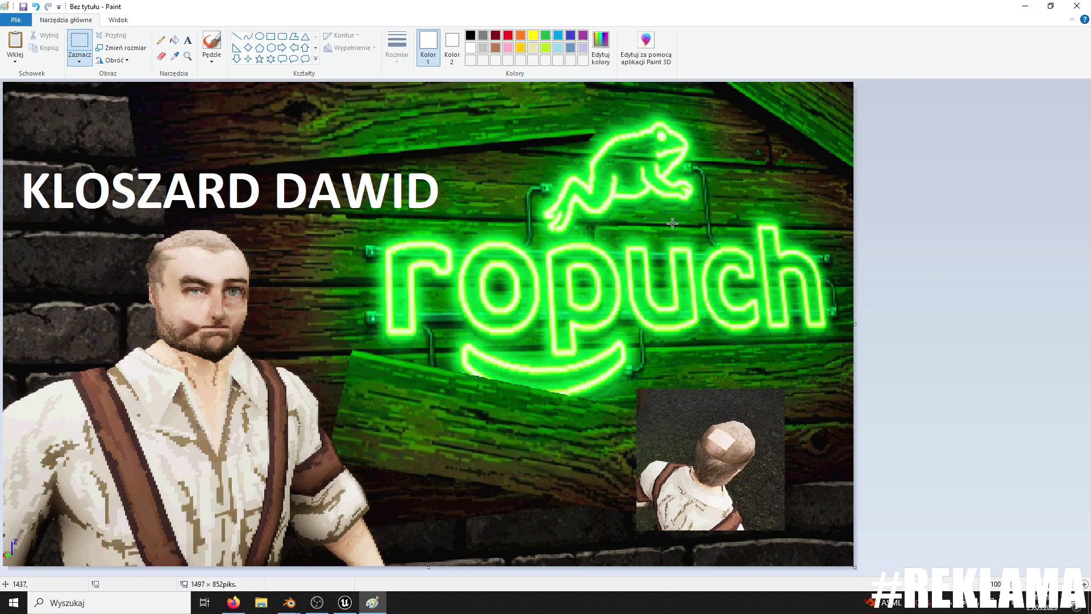
Step: Caption the inset 'realizm 200%' on two lines at font size 16
{"action": "left_click", "coordinate": [188, 40]}
{"action": "left_click", "coordinate": [659, 356]}
{"action": "type", "text": "realizm"}
{"action": "key", "text": "Return"}
{"action": "type", "text": "200"}
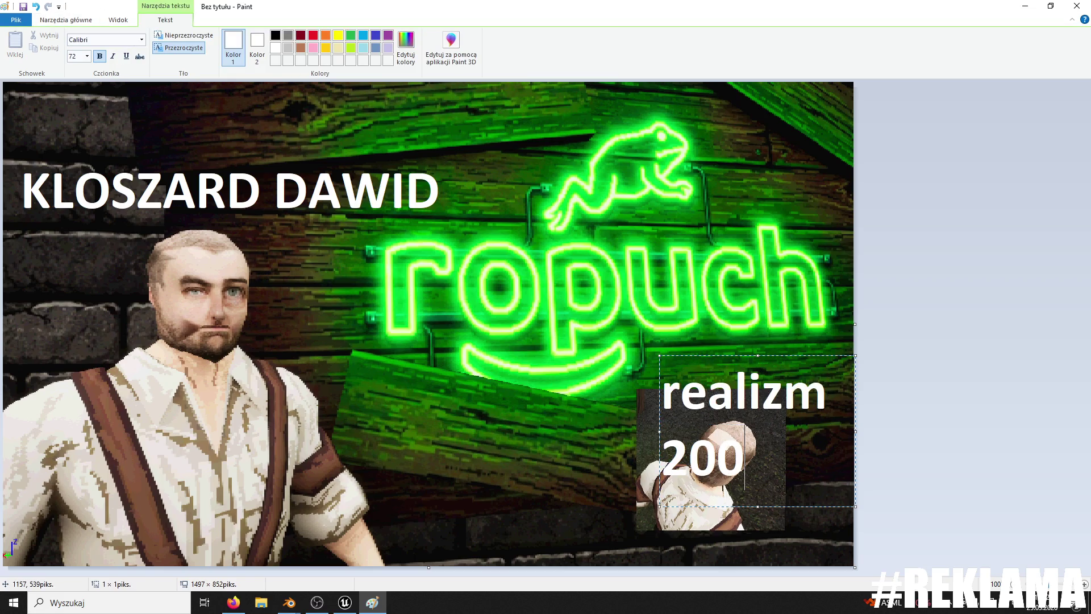
{"action": "type", "text": "$%"}
{"action": "key", "text": "BackSpace"}
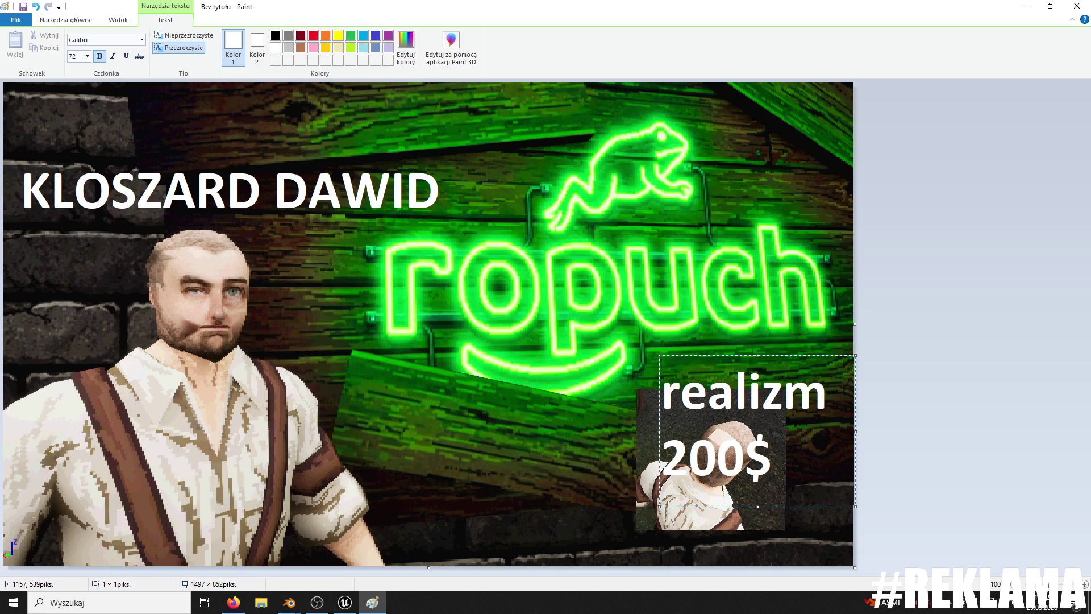
{"action": "key", "text": "ctrl+a"}
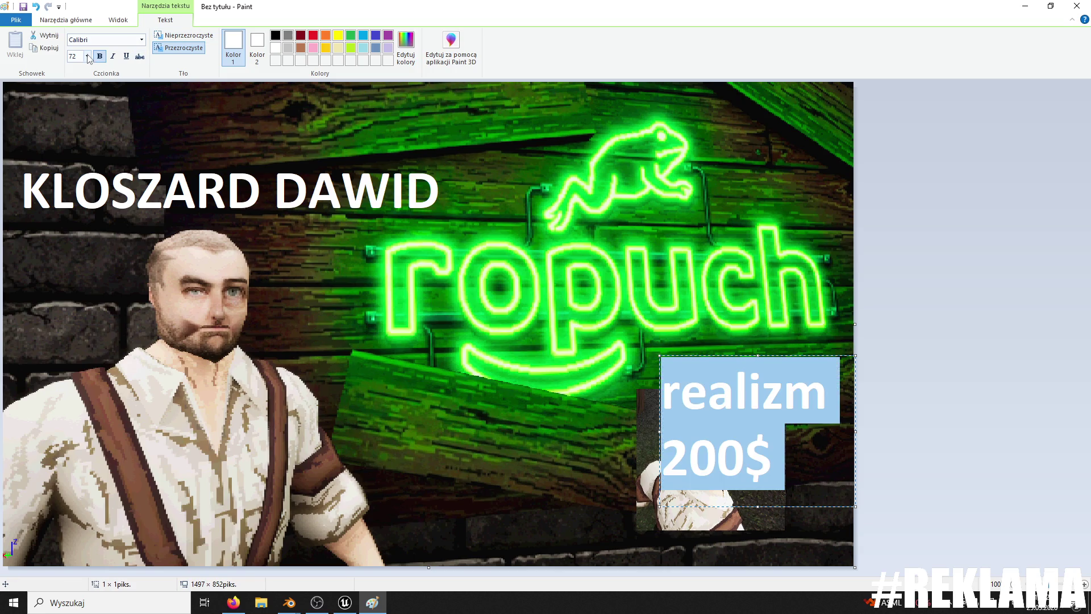
{"action": "left_click", "coordinate": [86, 56]}
{"action": "left_click", "coordinate": [85, 127]}
{"action": "left_click_drag", "start_coordinate": [660, 356], "coordinate": [650, 400]}
{"action": "left_click", "coordinate": [716, 414]}
{"action": "type", "text": "%"}
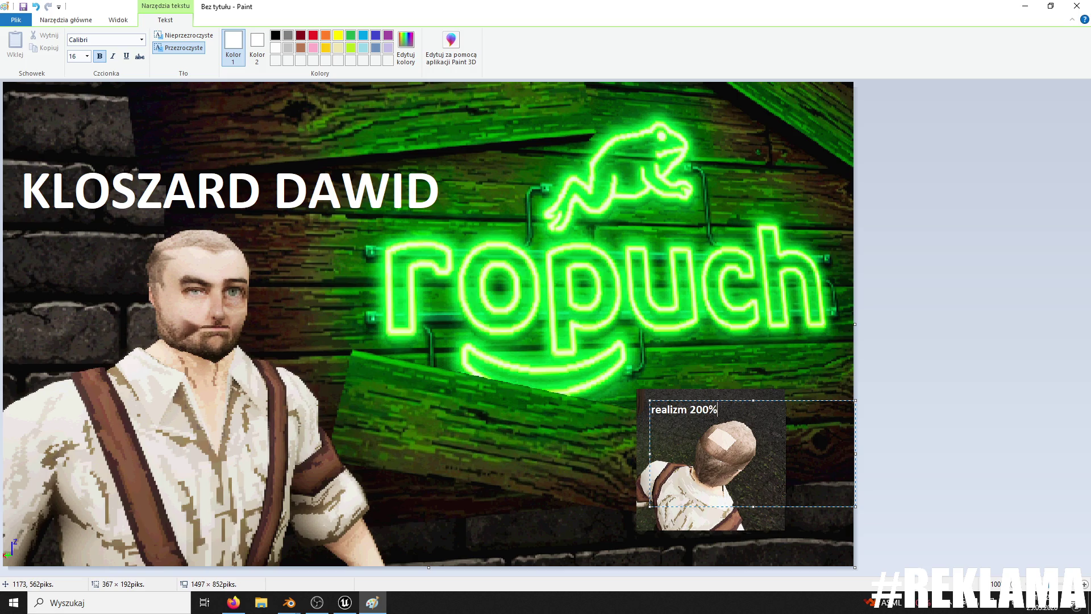
{"action": "left_click", "coordinate": [742, 350]}
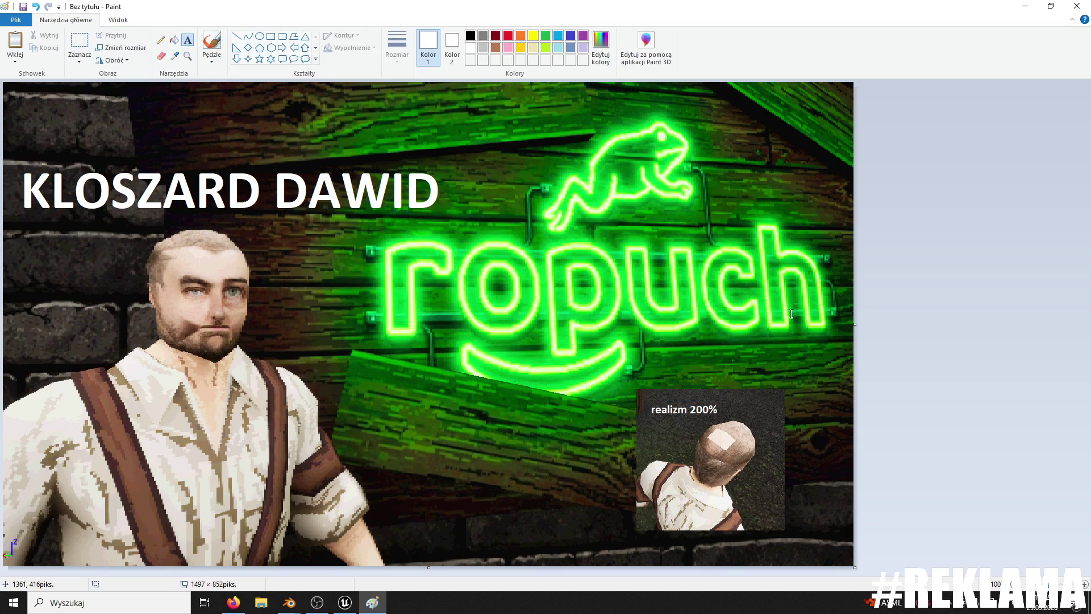
{"action": "key", "text": "ctrl+a"}
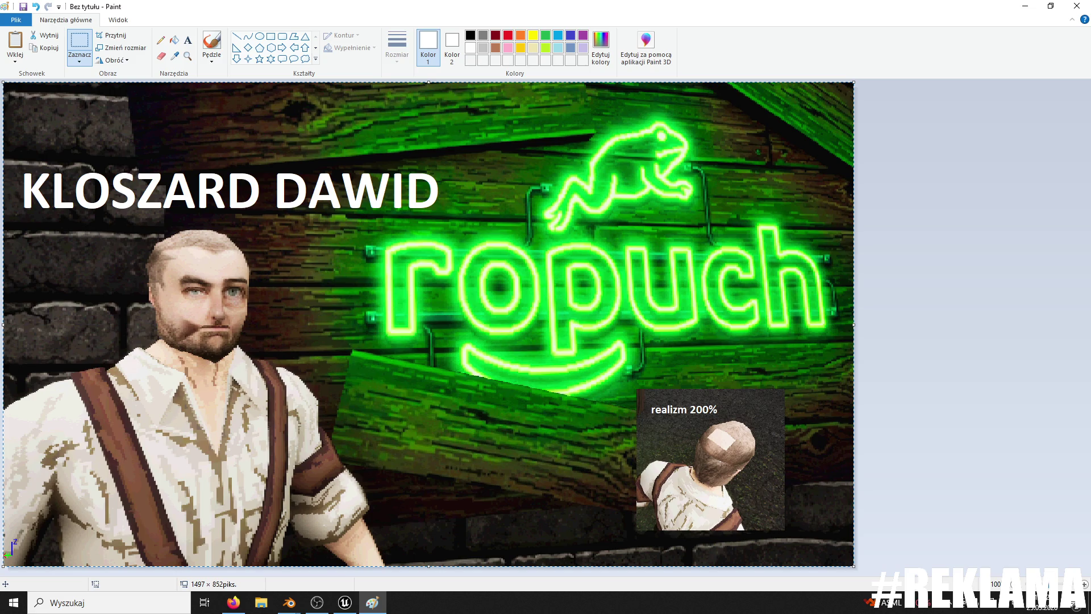